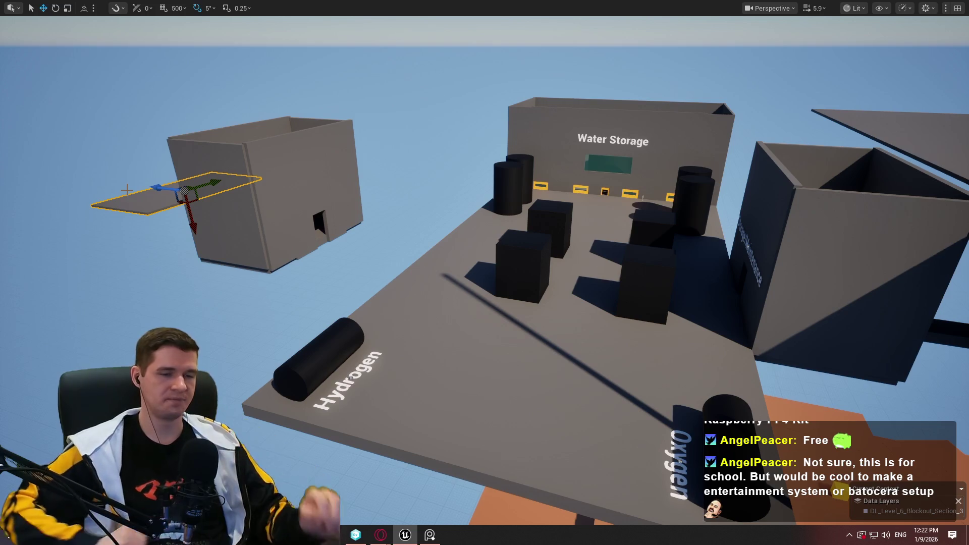
Delete the accidental duplicate of the storage box made by an Alt-drag
mouse_move(127, 190)
mouse_down()
mouse_move(121, 139)
mouse_move(399, 138)
mouse_move(442, 151)
mouse_move(442, 174)
mouse_up()
click(439, 137)
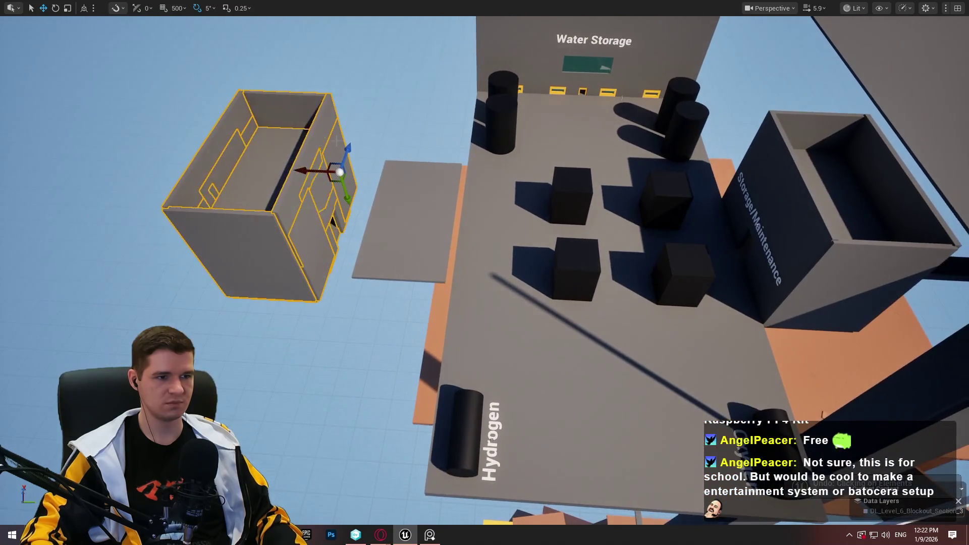
mouse_move(333, 166)
alt+mouse_down()
mouse_move(488, 291)
mouse_move(580, 310)
mouse_move(629, 336)
mouse_move(266, 225)
mouse_move(195, 169)
alt+mouse_up()
key(Delete)
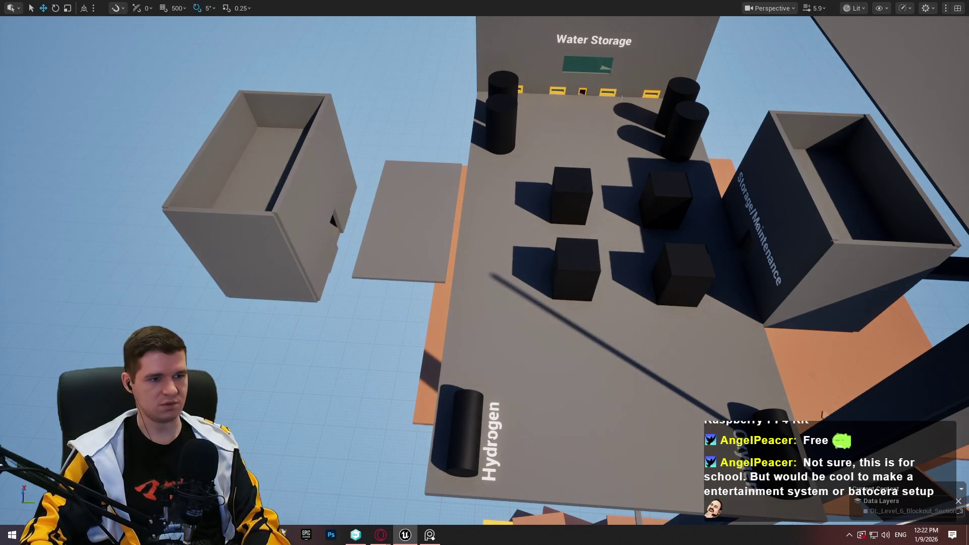
Lower the inner panel of the storage box and bring the yellow frame to the box's wall
click(269, 168)
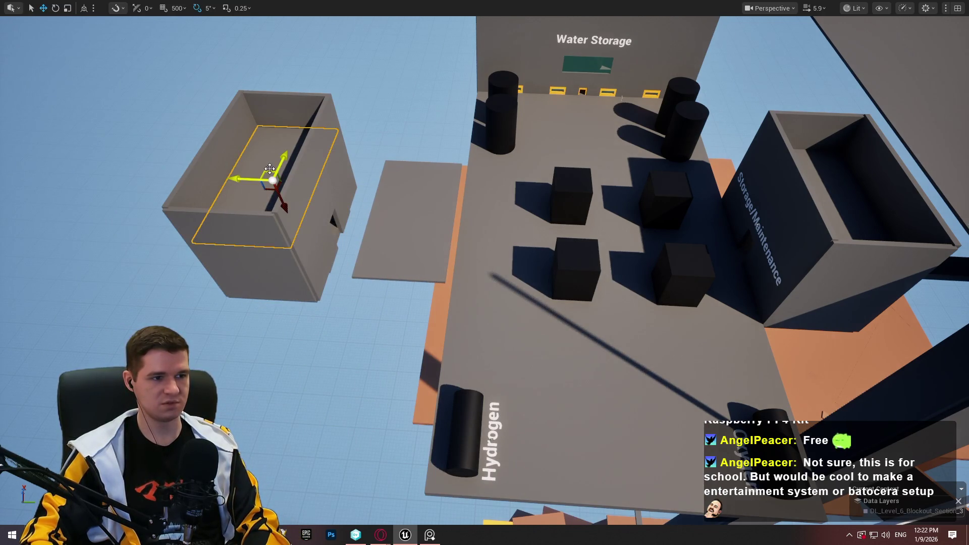
click(388, 178)
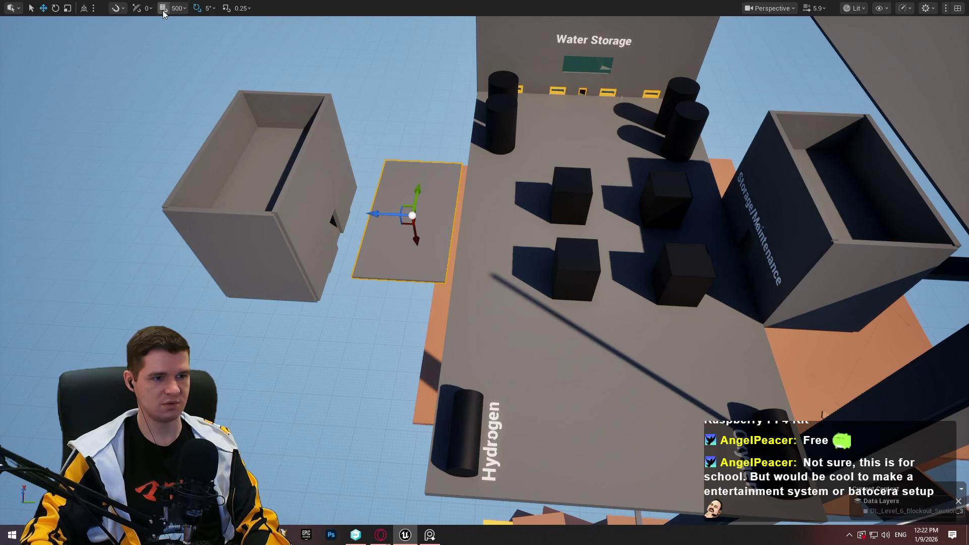
scroll(318, 151, up, 10)
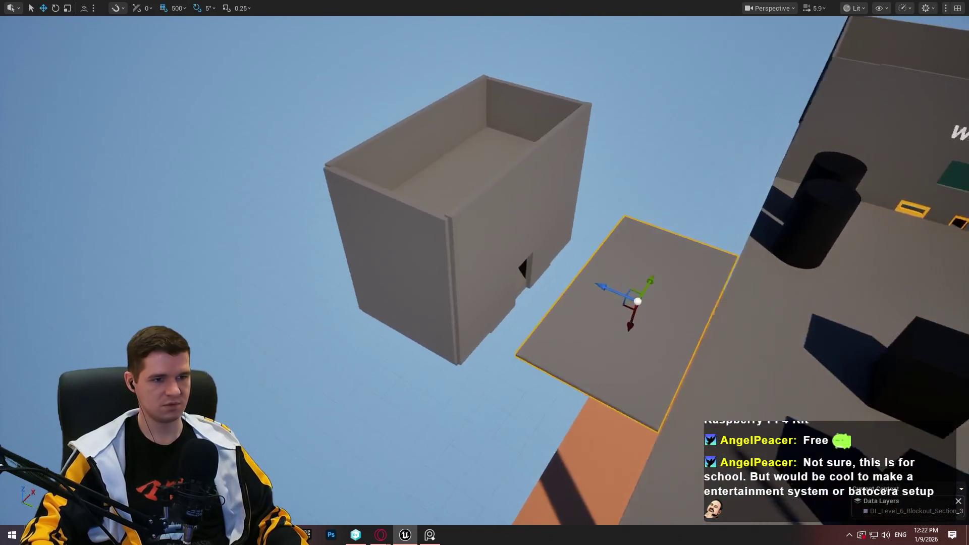
click(470, 122)
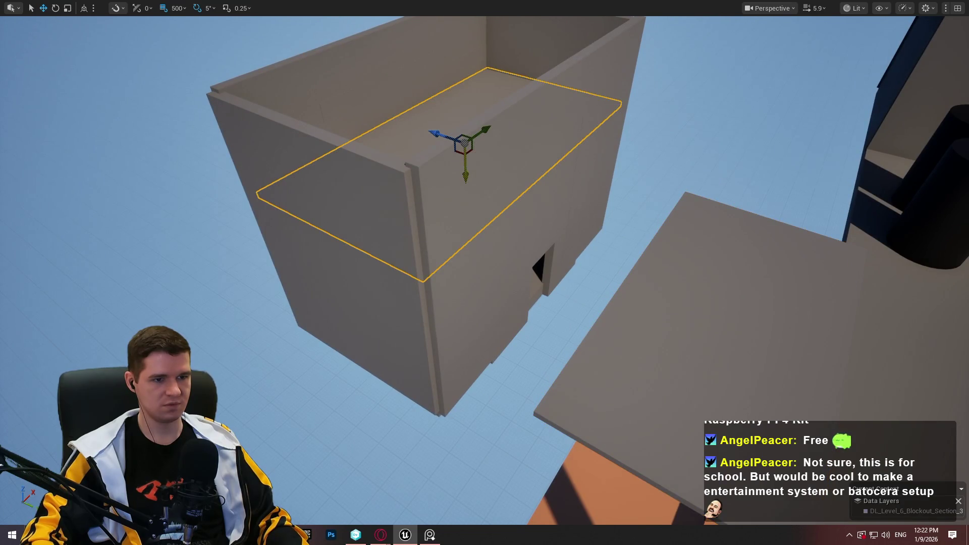
drag(466, 179, 468, 194)
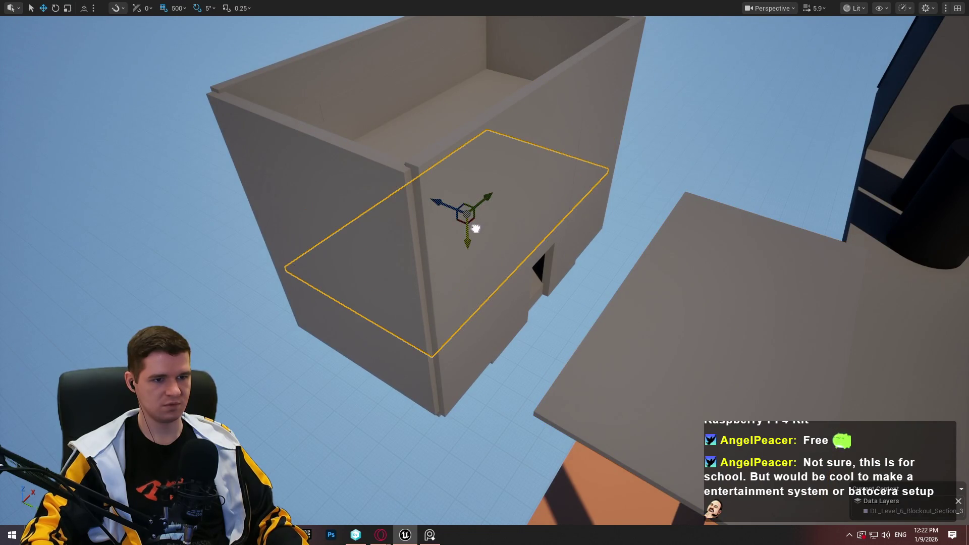
scroll(474, 223, up, 10)
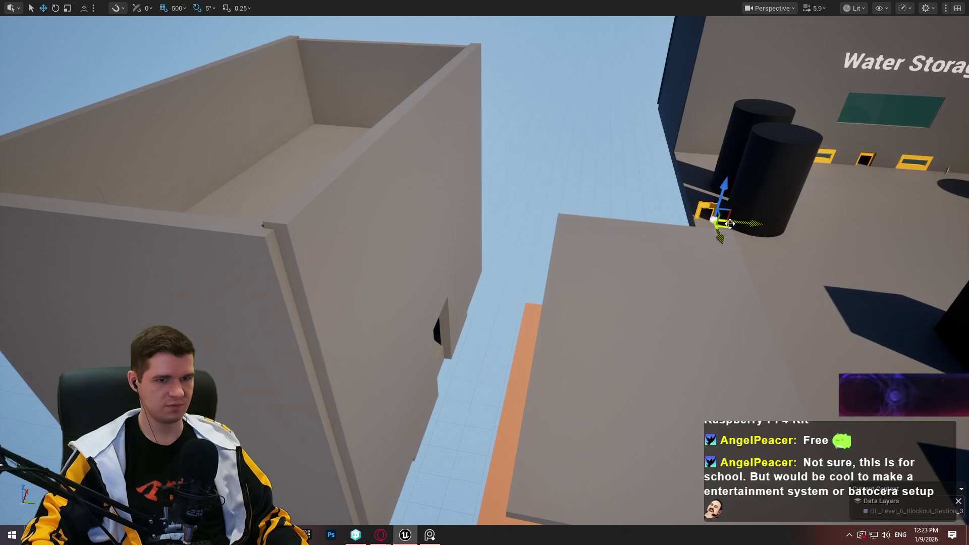
drag(717, 221, 463, 365)
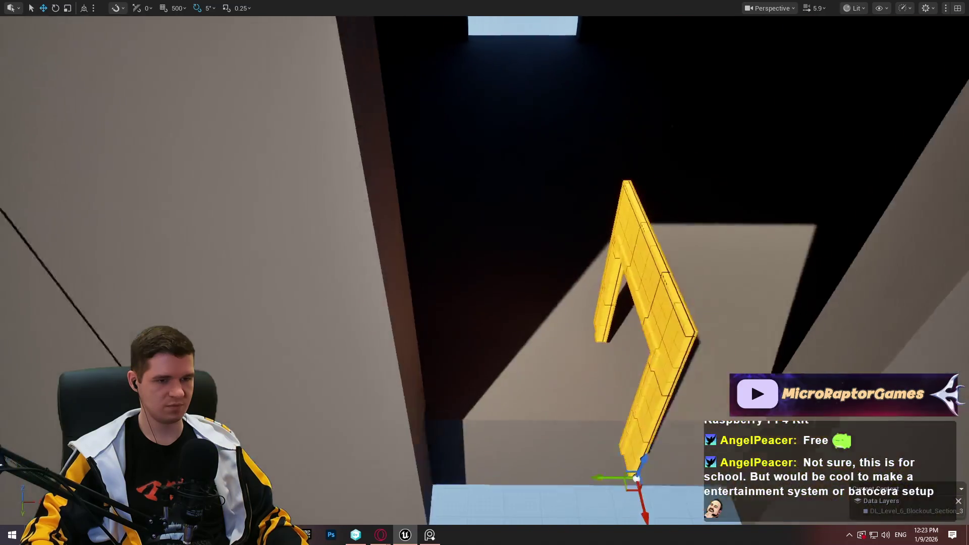
Rotate the yellow frame to face the doorway and slide it into the opening
key(e)
mouse_move(594, 439)
mouse_down()
mouse_move(629, 489)
mouse_move(684, 411)
mouse_up()
key(w)
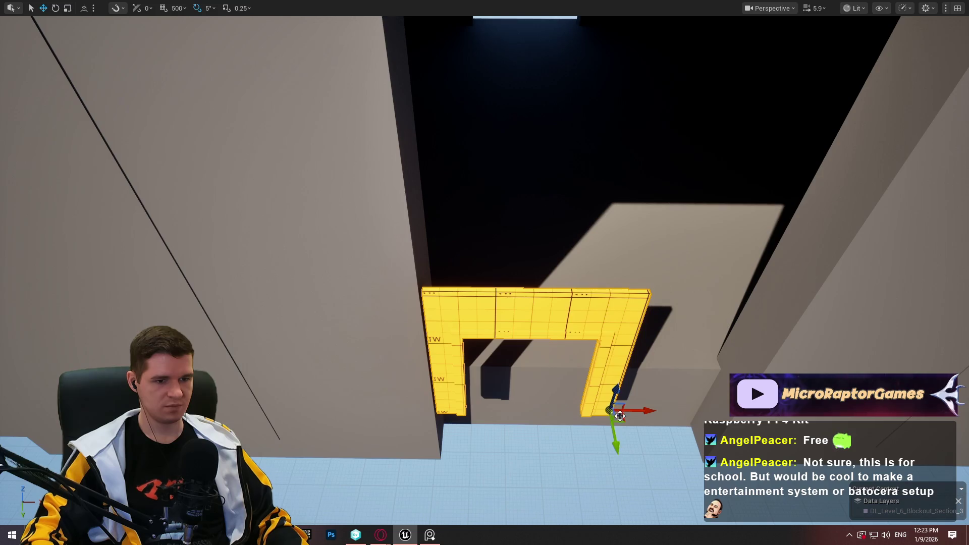
mouse_move(622, 421)
mouse_down()
mouse_move(693, 391)
mouse_move(673, 381)
mouse_up()
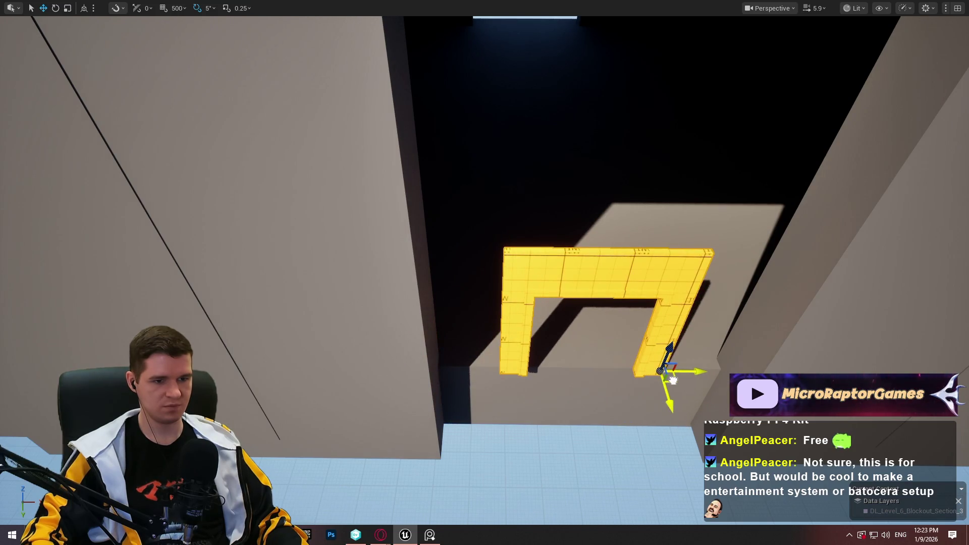
scroll(673, 381, down, 5)
scroll(673, 380, up, 10)
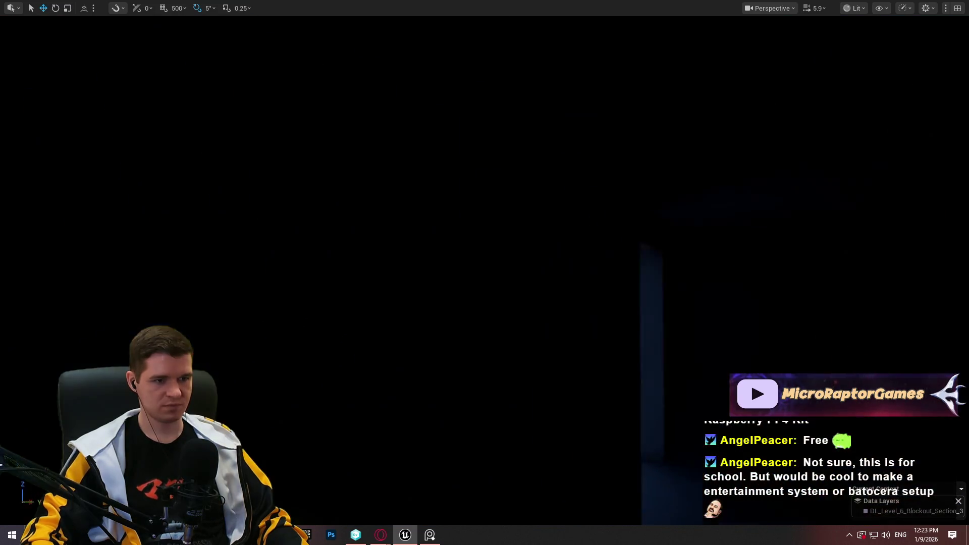
Add a test point light inside the dark room
drag(673, 366, 673, 365)
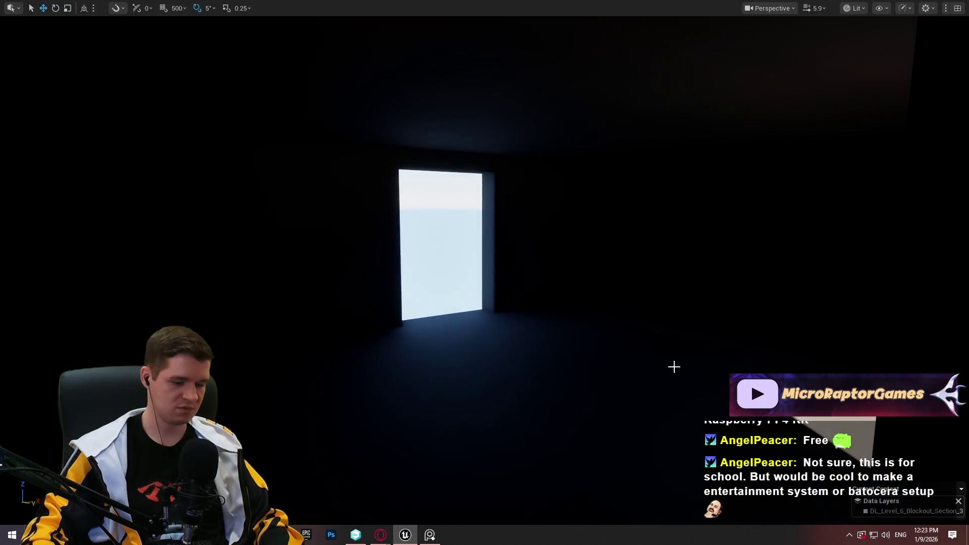
click(602, 449)
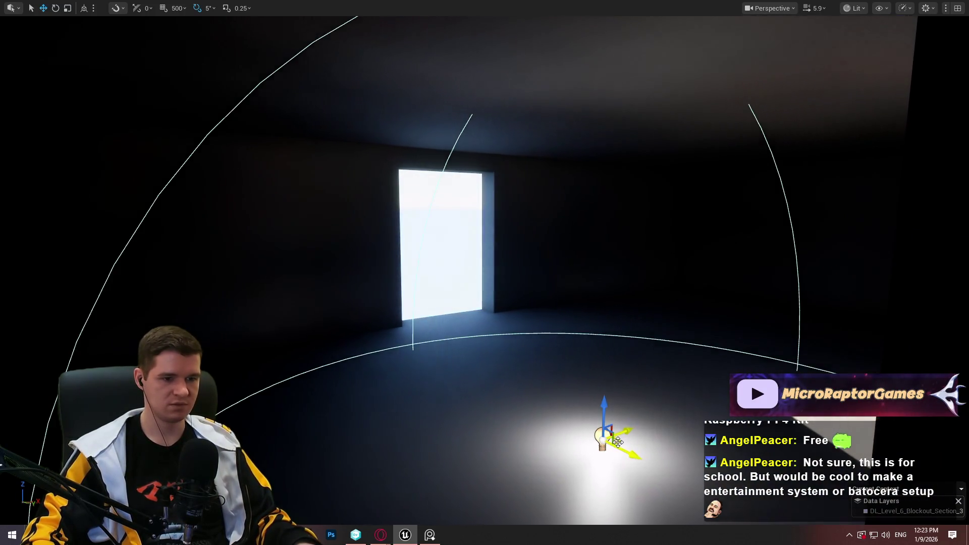
mouse_move(603, 448)
mouse_down()
mouse_move(544, 355)
mouse_move(500, 347)
mouse_up()
Scale the interior wall panel wider along Y
click(470, 162)
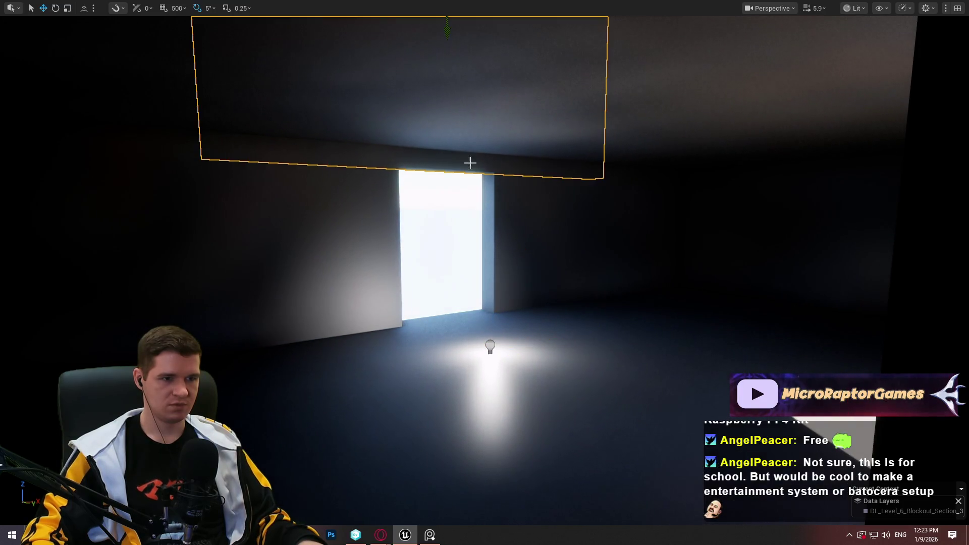
key(f)
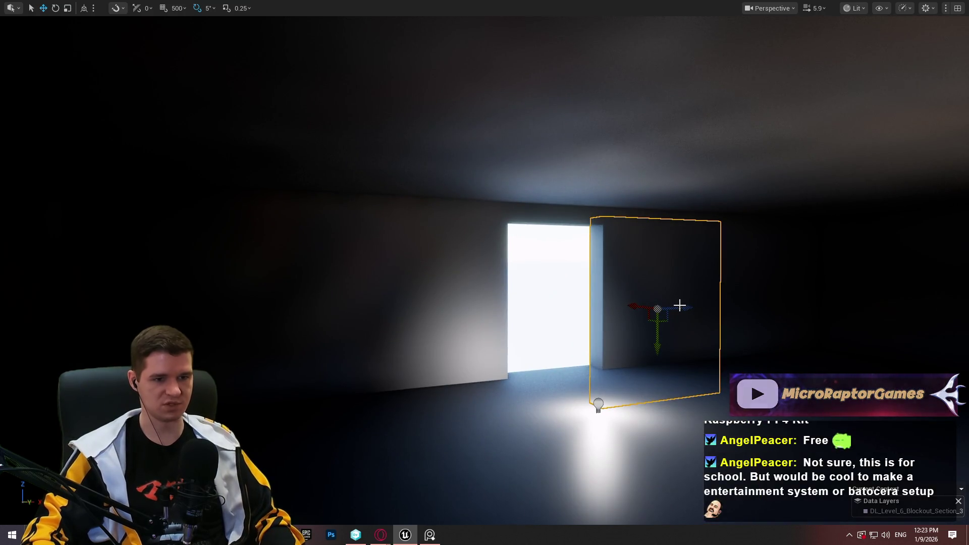
key(r)
drag(683, 307, 747, 309)
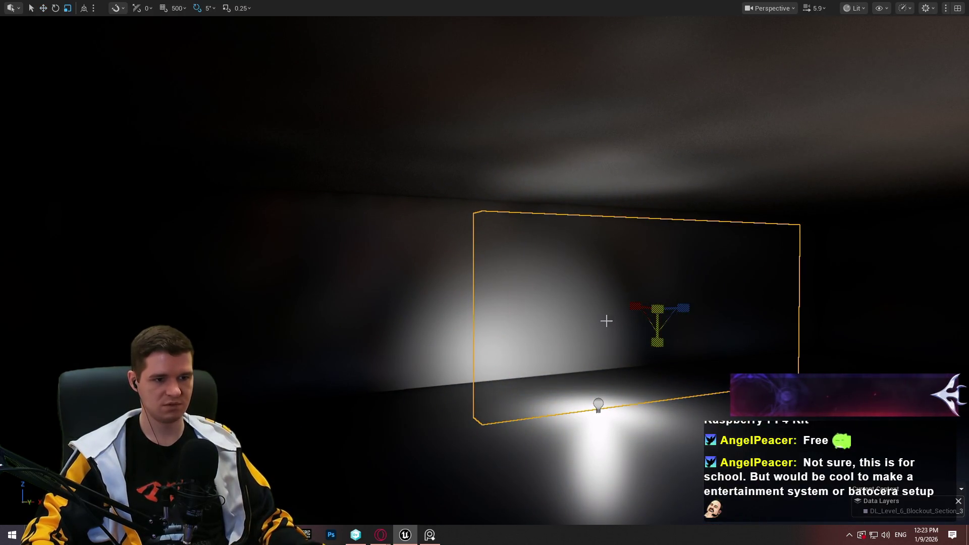
Delete the test point light and fly back out through the doorway
mouse_move(606, 321)
mouse_down()
mouse_move(580, 323)
mouse_move(596, 313)
mouse_move(607, 321)
mouse_up()
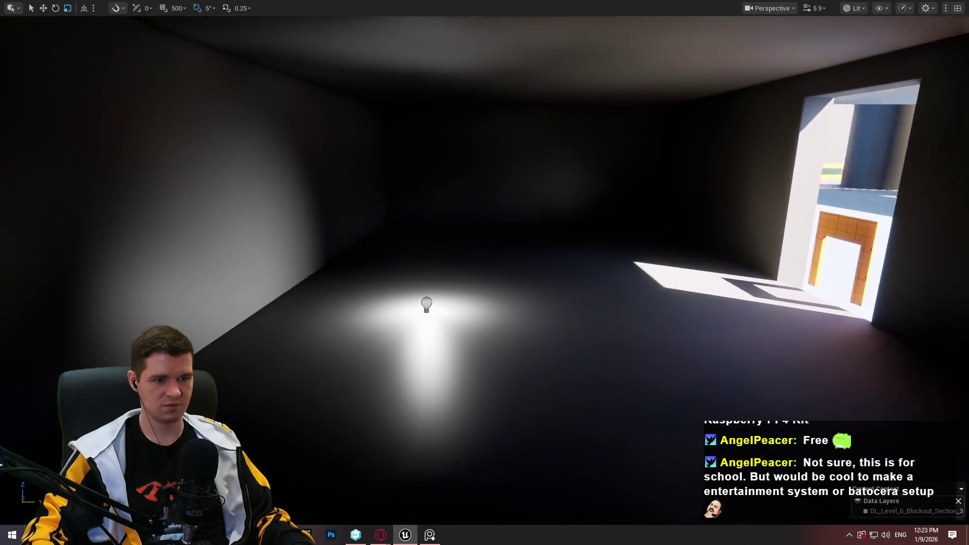
drag(399, 290, 416, 289)
click(403, 300)
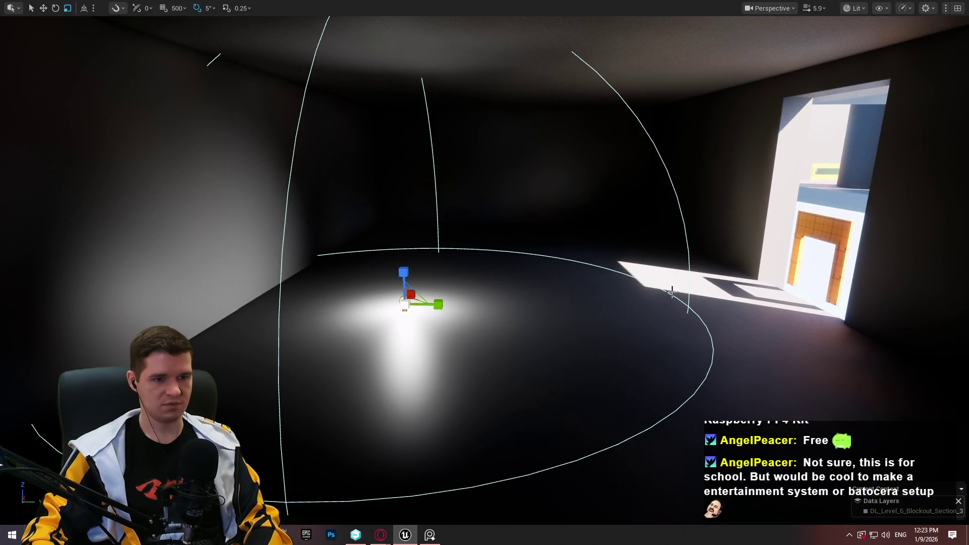
key(Delete)
mouse_move(675, 258)
mouse_down()
mouse_move(676, 201)
mouse_move(666, 232)
mouse_move(677, 207)
mouse_move(737, 202)
mouse_move(666, 207)
mouse_move(657, 186)
mouse_move(656, 222)
mouse_move(628, 266)
mouse_up()
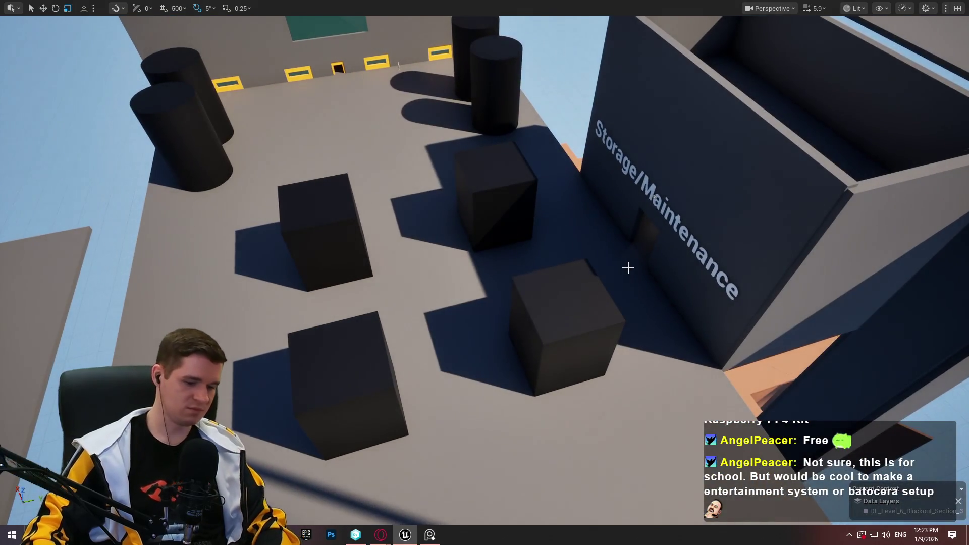
Place BP_SimpleSpline from the KYS > Testing folder into the level
key(F11)
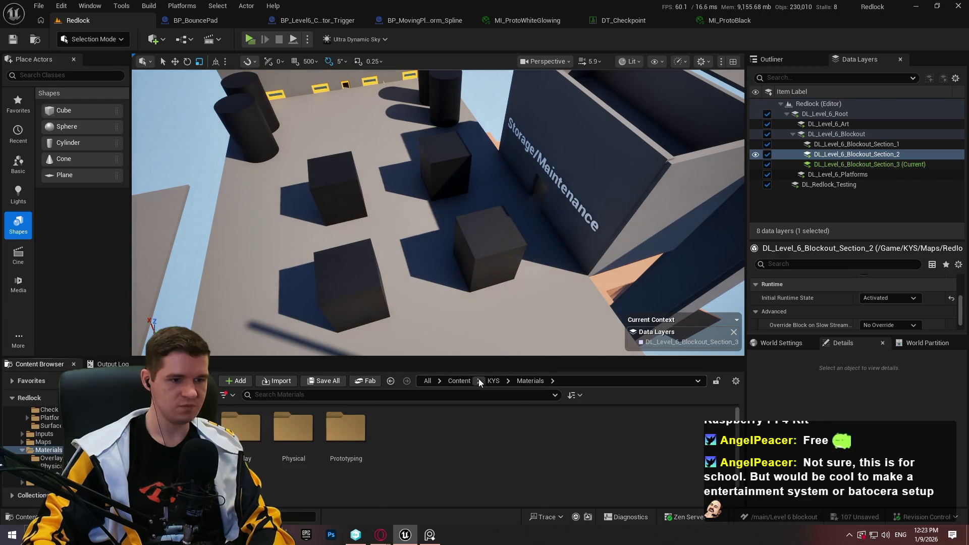
click(494, 381)
double_click(660, 434)
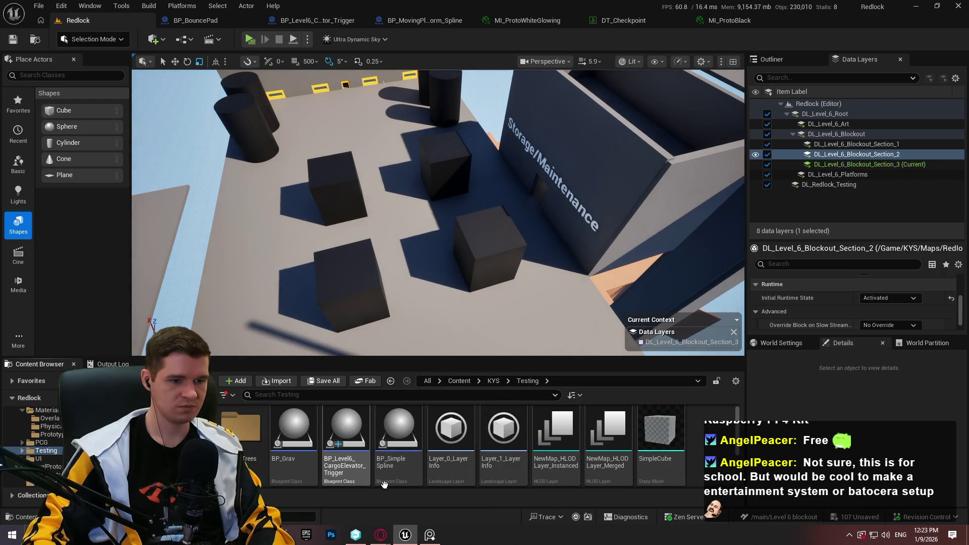
mouse_move(392, 470)
mouse_down()
mouse_move(524, 223)
mouse_move(491, 230)
mouse_up()
key(F11)
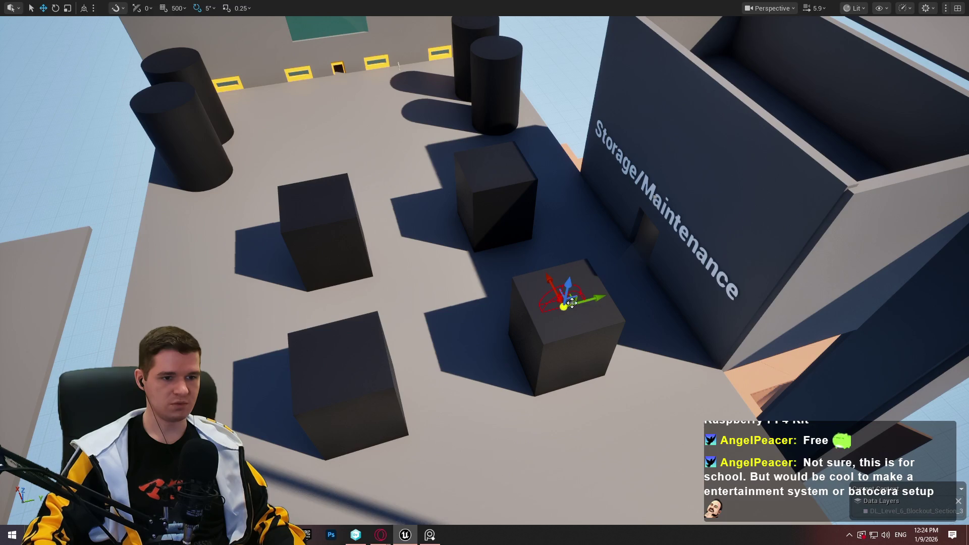
Move the spline actor to the Storage/Maintenance wall and rotate it about 85 degrees
mouse_move(572, 302)
mouse_down()
mouse_move(596, 223)
mouse_move(696, 126)
mouse_move(622, 202)
mouse_move(626, 169)
mouse_up()
key(e)
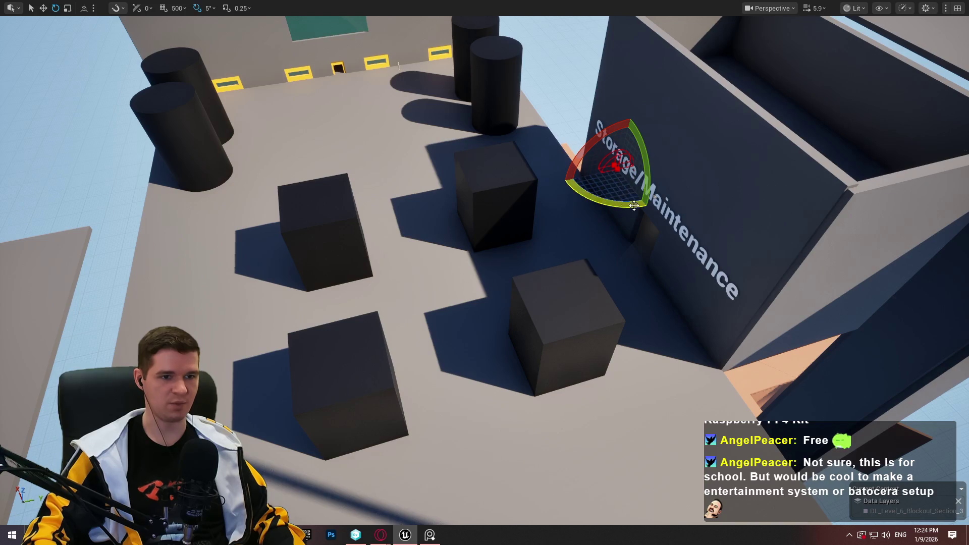
drag(634, 206, 560, 179)
key(w)
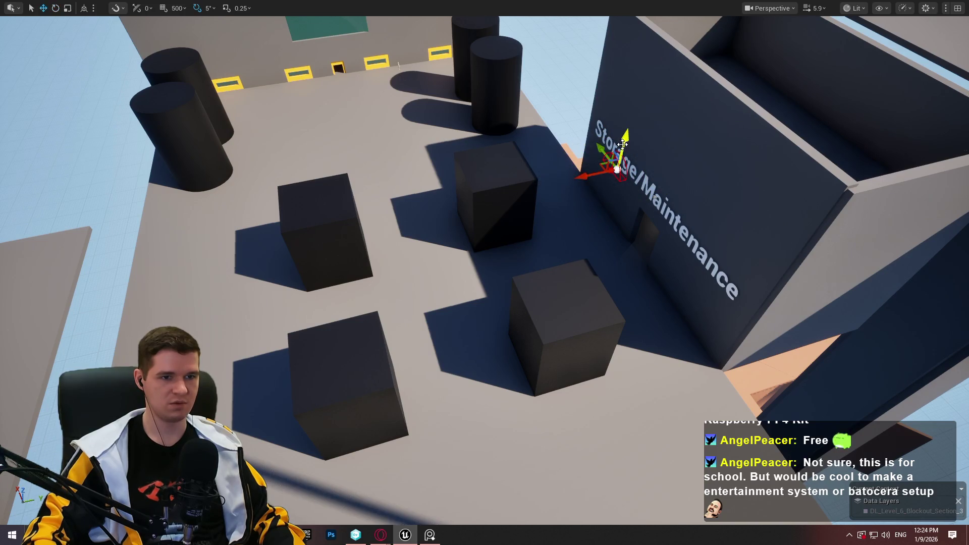
mouse_move(616, 166)
mouse_down()
mouse_move(622, 286)
mouse_move(625, 238)
mouse_up()
Raise the spline actor and slide it along the wall to the doorway
key(f)
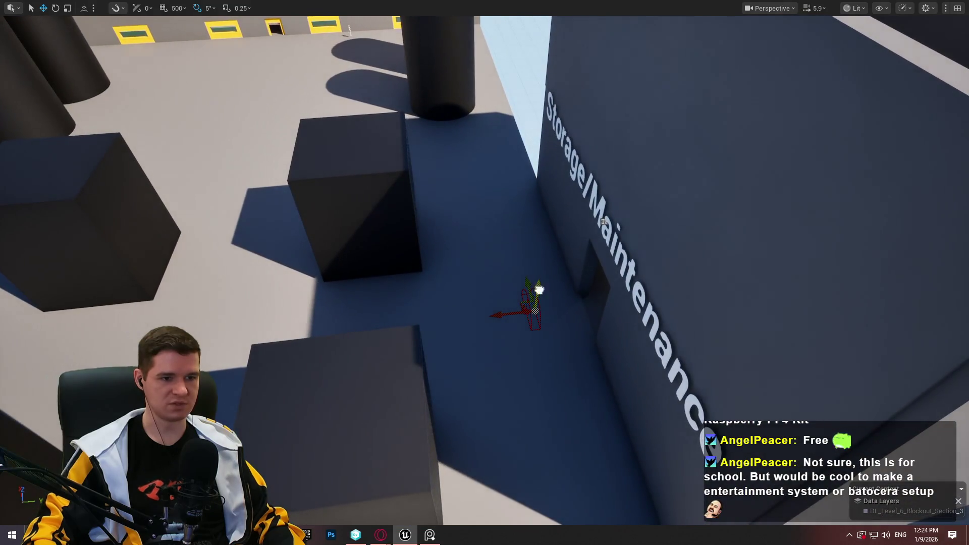
drag(539, 289, 553, 233)
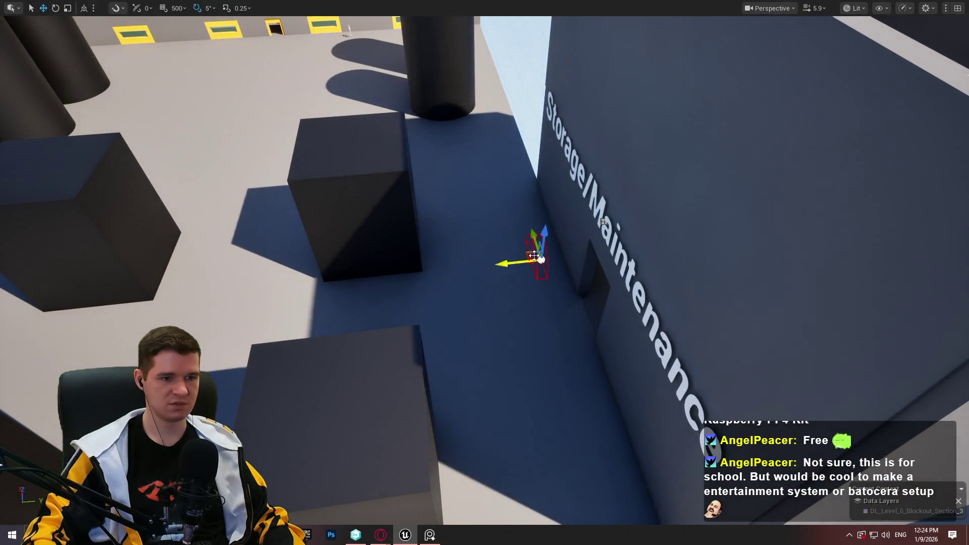
drag(536, 266, 567, 298)
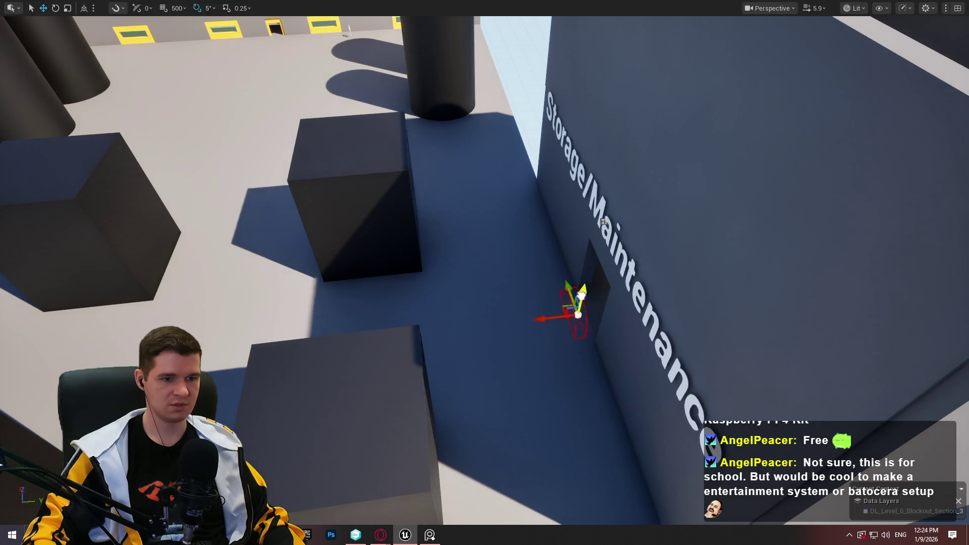
drag(551, 319, 372, 335)
mouse_move(424, 319)
mouse_down()
mouse_move(461, 399)
mouse_move(456, 314)
mouse_move(451, 336)
mouse_move(484, 477)
mouse_move(545, 380)
mouse_move(514, 241)
mouse_up()
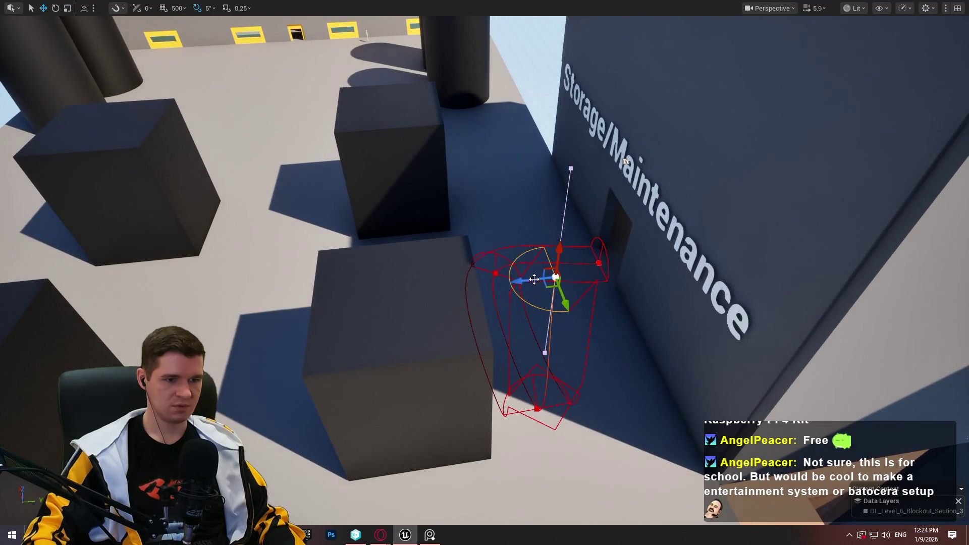
Drag the spline points across the floor so the path ends on the left black box
mouse_move(534, 279)
mouse_down()
mouse_move(259, 281)
mouse_move(54, 336)
mouse_move(210, 303)
mouse_move(286, 302)
mouse_up()
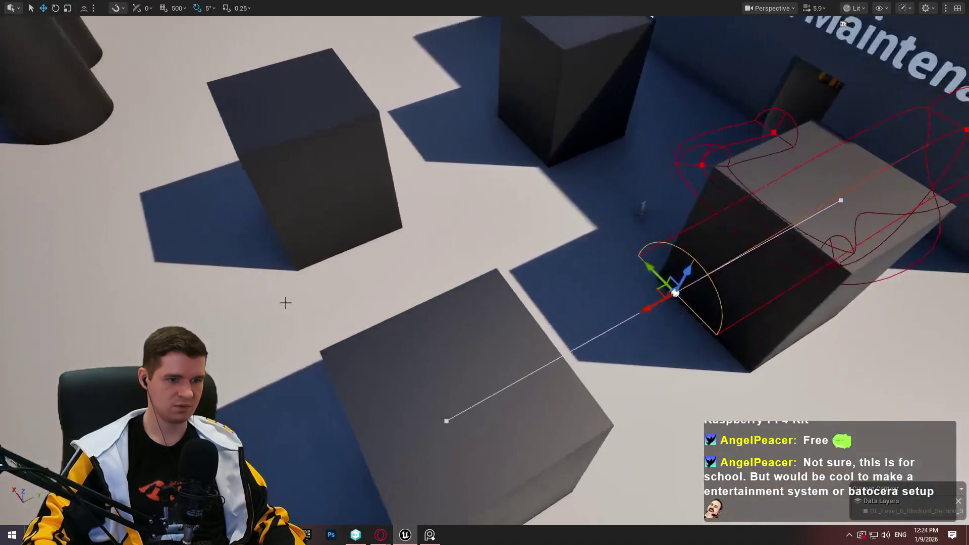
mouse_move(672, 298)
mouse_down()
mouse_move(433, 400)
mouse_move(354, 410)
mouse_move(868, 420)
mouse_move(759, 429)
mouse_up()
mouse_move(648, 336)
mouse_down()
mouse_move(303, 288)
mouse_move(409, 373)
mouse_up()
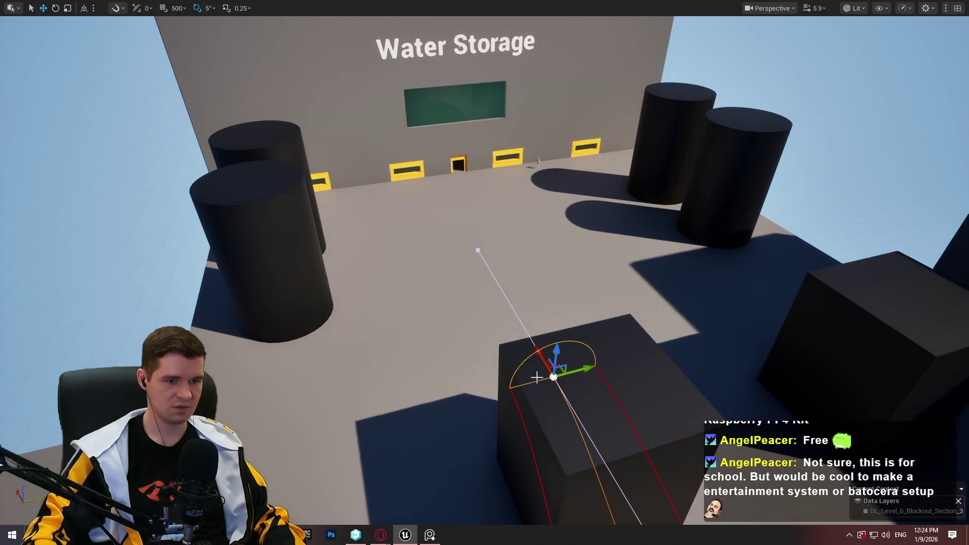
Alt-drag the left cube's spline end point to add a new point atop the left cylinder
mouse_move(582, 368)
mouse_down()
mouse_move(555, 353)
mouse_move(535, 364)
mouse_move(505, 339)
mouse_move(561, 341)
mouse_move(530, 364)
mouse_move(545, 389)
mouse_move(285, 329)
mouse_up()
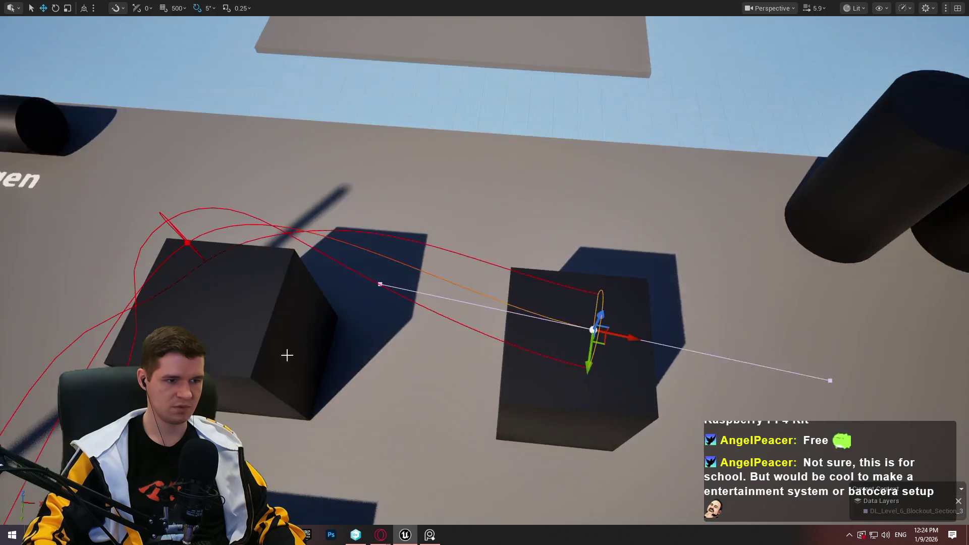
click(195, 249)
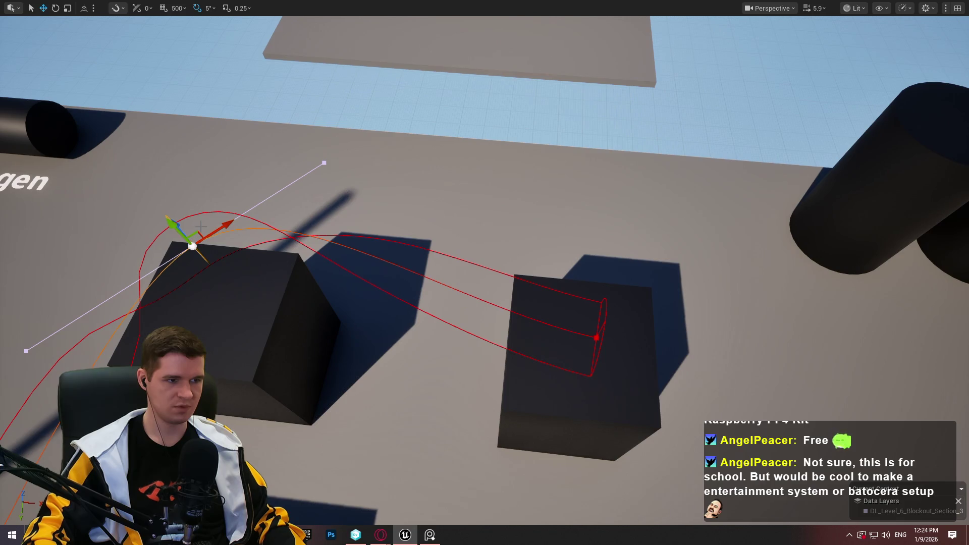
mouse_move(199, 228)
mouse_down()
mouse_move(264, 249)
mouse_move(541, 249)
mouse_move(519, 237)
mouse_up()
drag(544, 227, 490, 289)
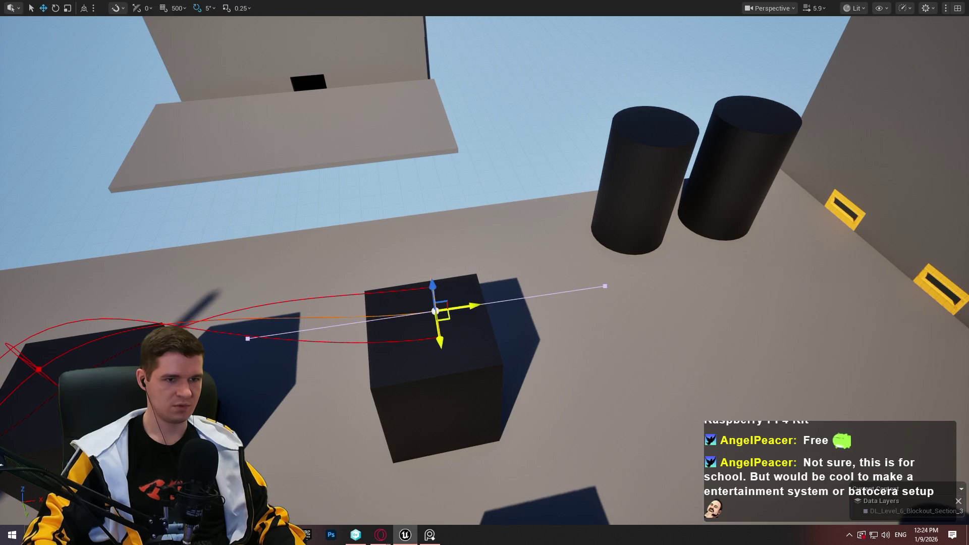
mouse_move(435, 310)
mouse_down()
mouse_move(656, 130)
mouse_move(660, 145)
mouse_up()
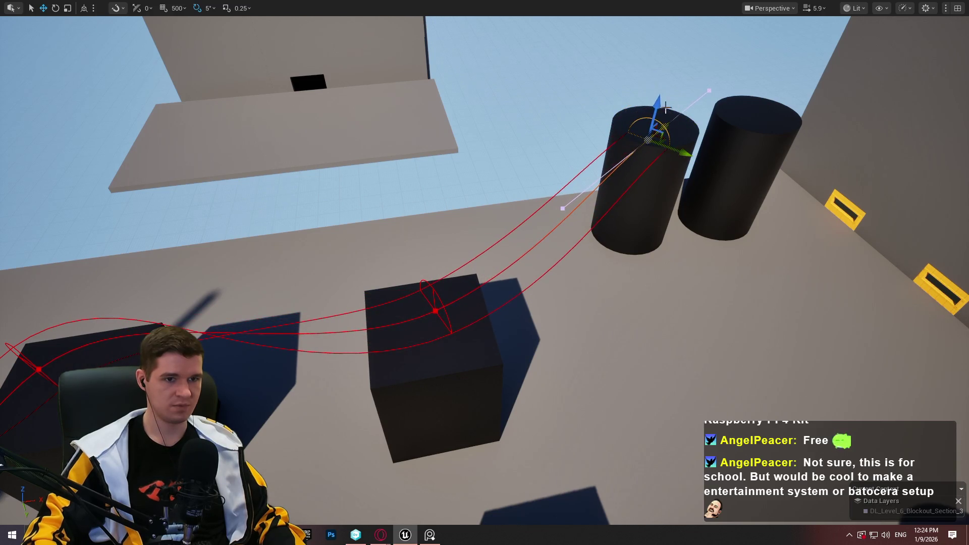
mouse_move(665, 107)
mouse_down()
mouse_move(666, 86)
mouse_move(606, 132)
mouse_move(612, 167)
mouse_move(494, 313)
mouse_up()
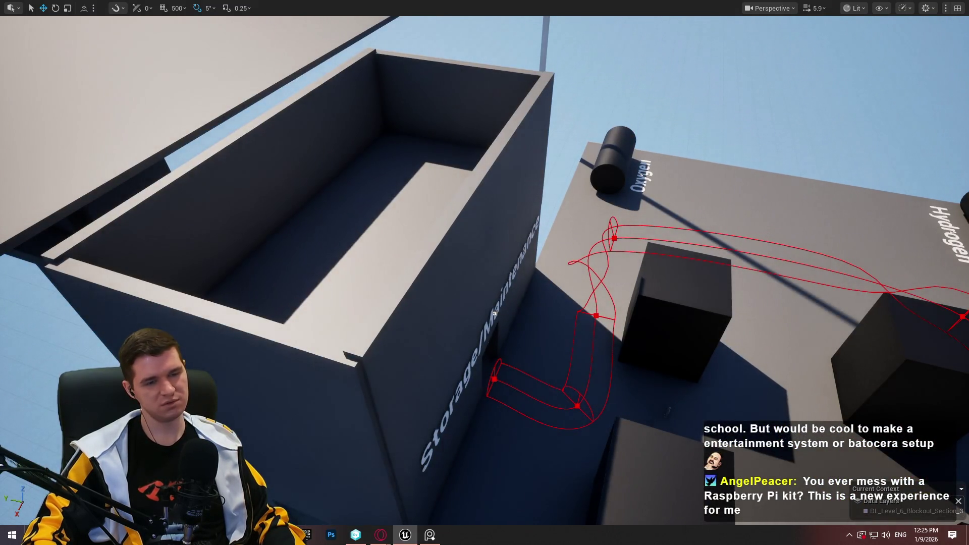
mouse_move(494, 314)
mouse_down()
mouse_move(484, 305)
mouse_move(745, 138)
mouse_up()
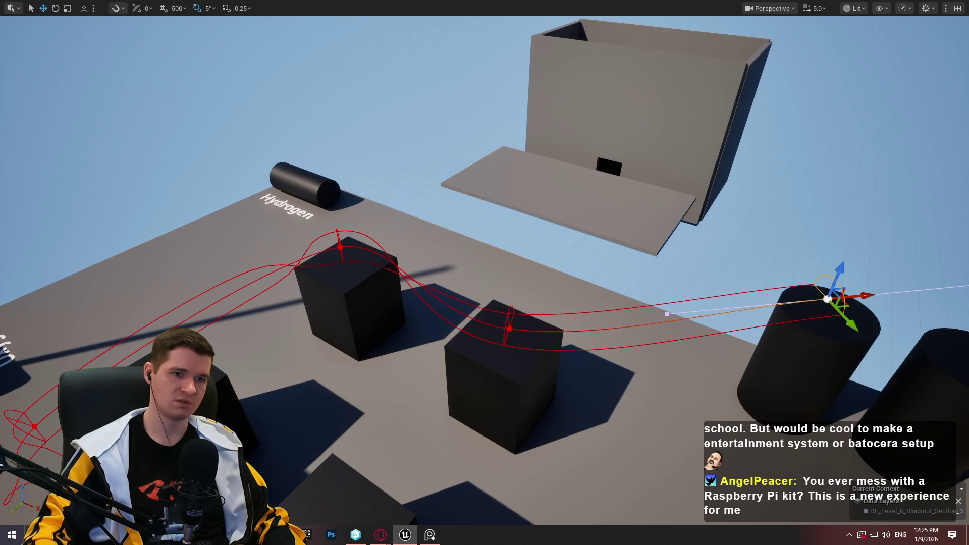
drag(760, 115, 502, 195)
Move the floor slab onto the top edge of the box
click(444, 212)
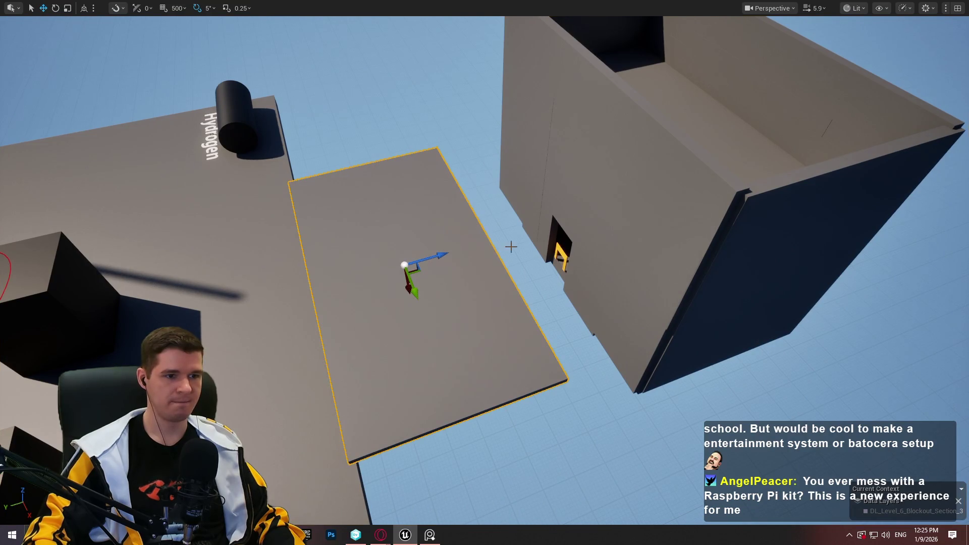
mouse_move(440, 255)
mouse_down()
mouse_move(929, 152)
mouse_move(936, 159)
mouse_up()
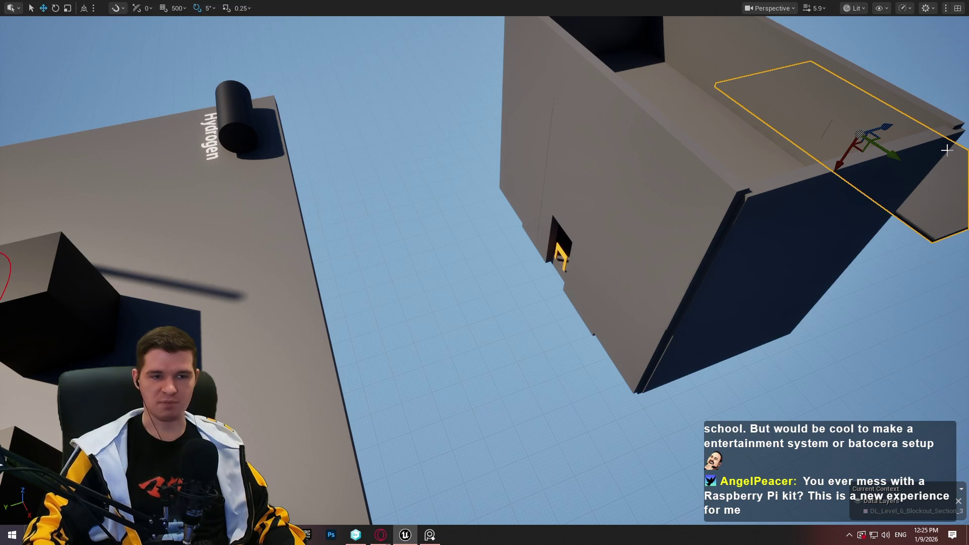
mouse_move(666, 211)
mouse_down()
mouse_move(650, 141)
mouse_move(655, 217)
mouse_move(595, 161)
mouse_up()
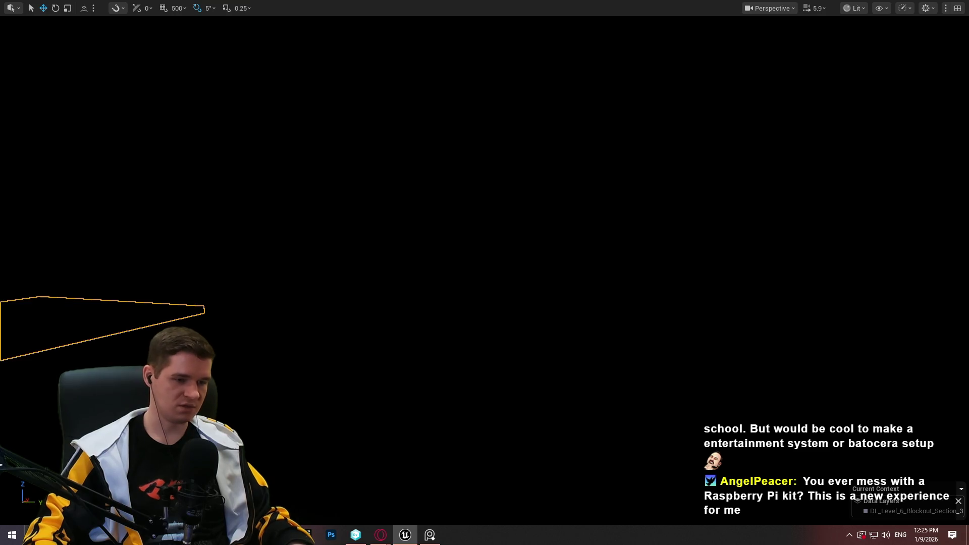
mouse_move(651, 207)
mouse_down()
mouse_move(651, 192)
mouse_move(651, 207)
mouse_up()
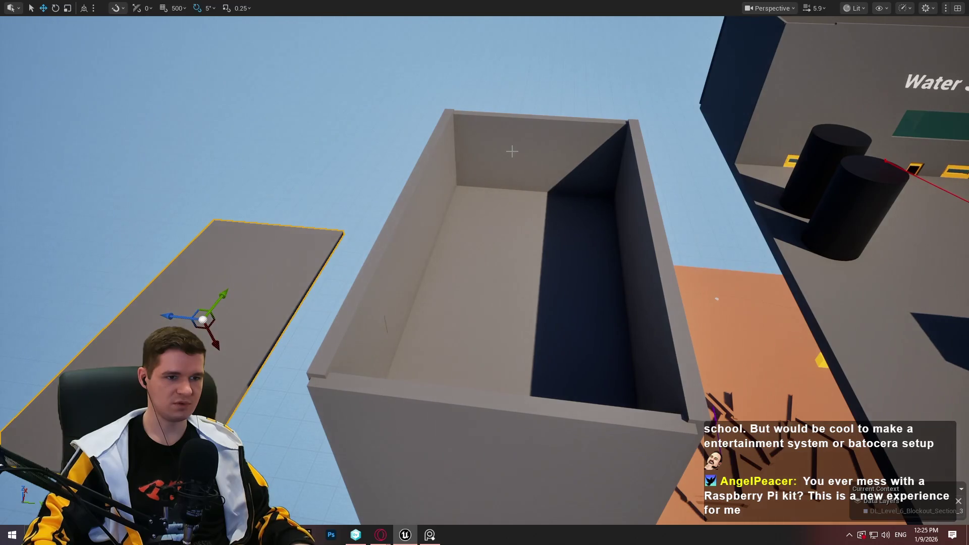
Select the box walls and duplicate wall panels around the doorway, undoing the extra one
click(438, 436)
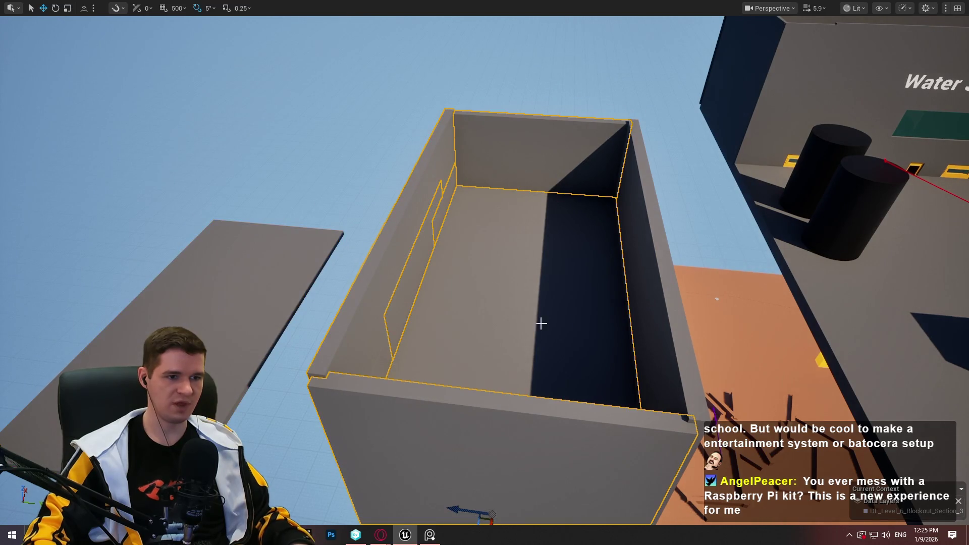
click(626, 196)
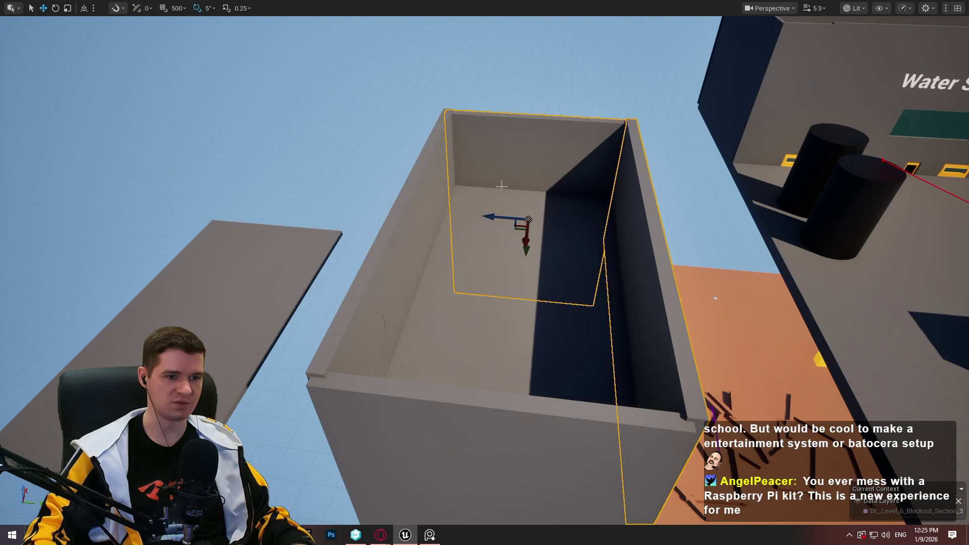
ctrl+click(409, 207)
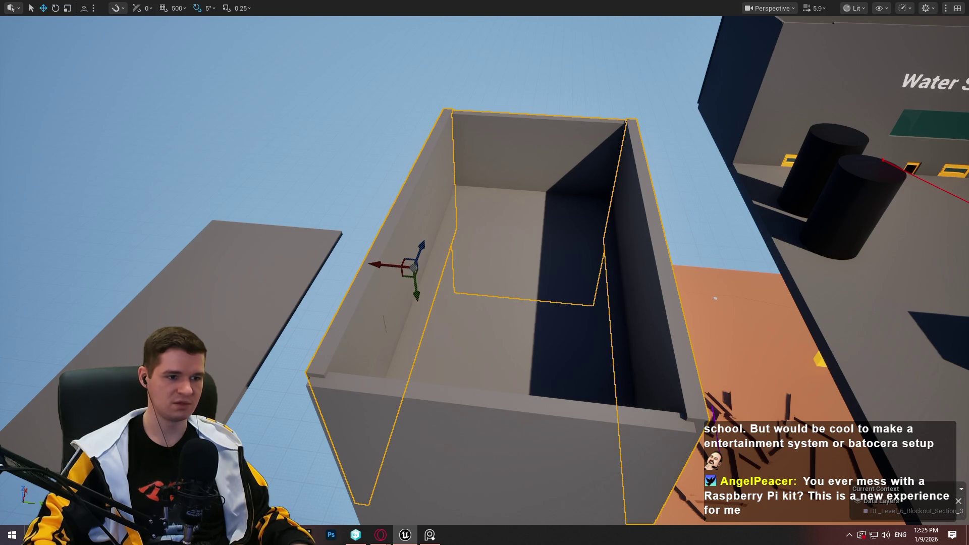
ctrl+click(460, 362)
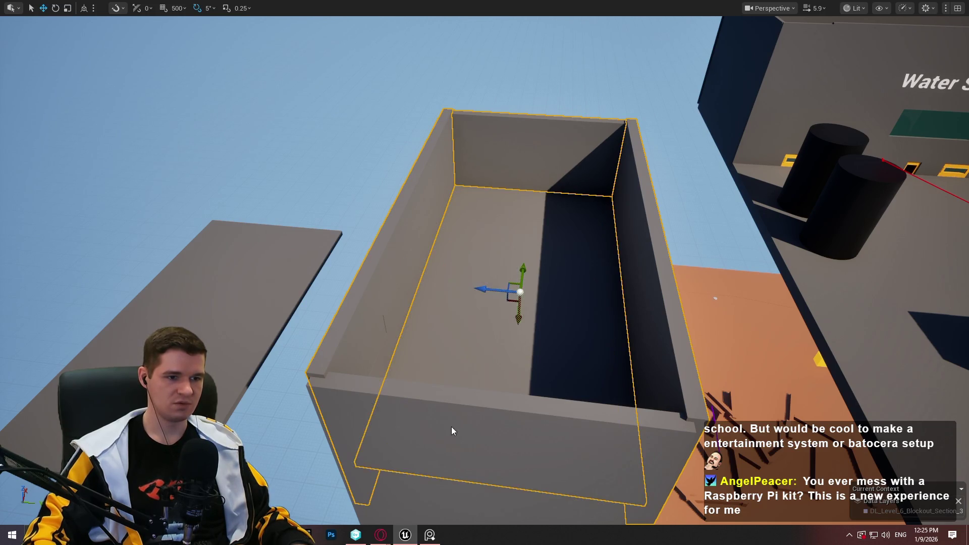
drag(453, 431, 434, 384)
drag(675, 342, 684, 343)
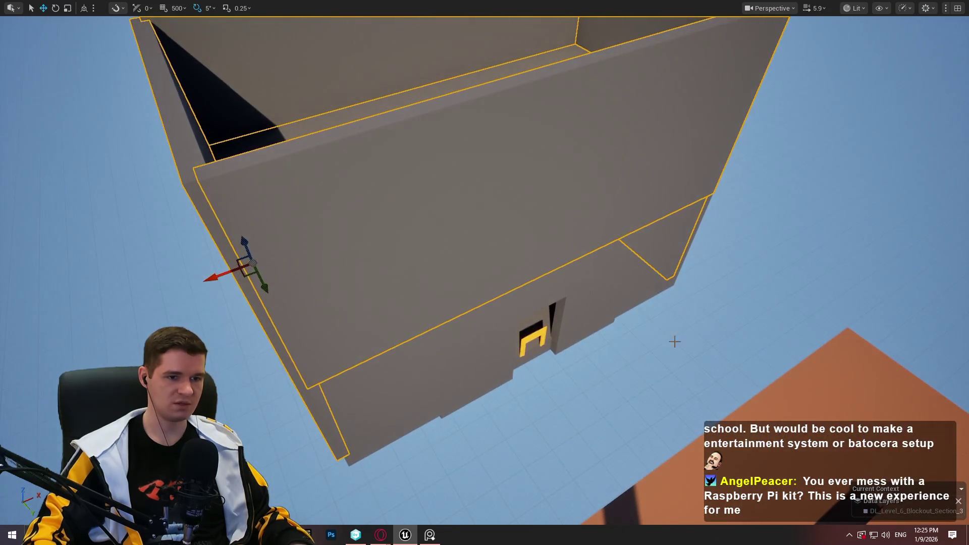
key(ctrl+z)
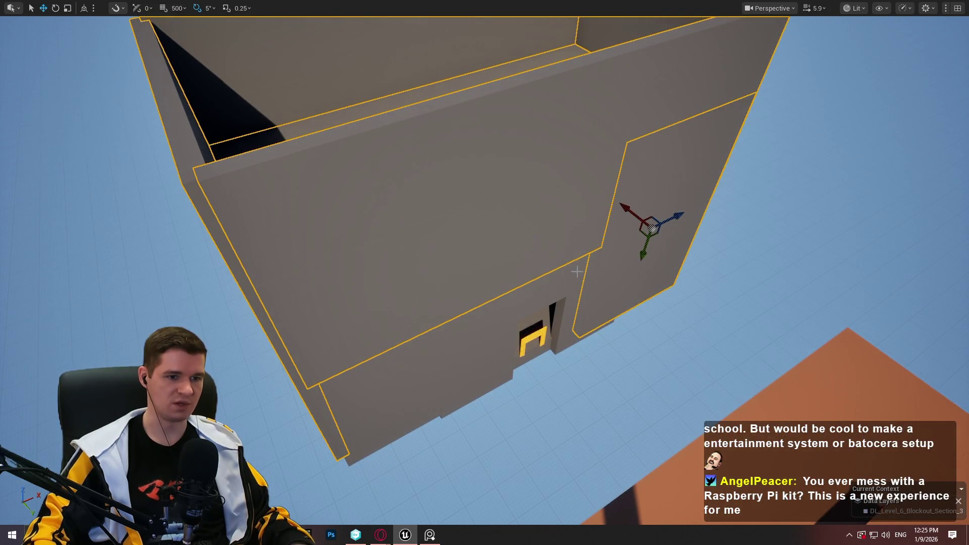
key(ctrl+z)
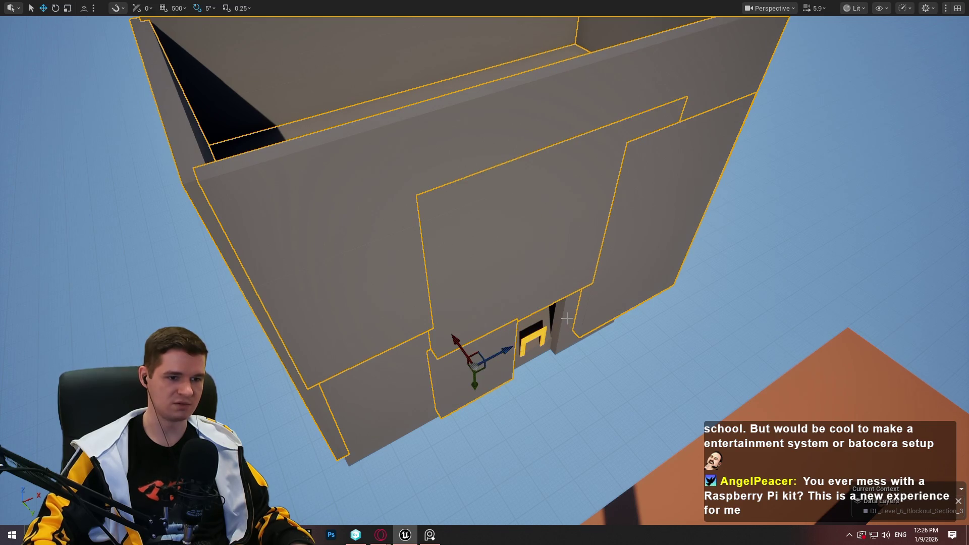
drag(409, 366, 313, 369)
drag(540, 331, 540, 330)
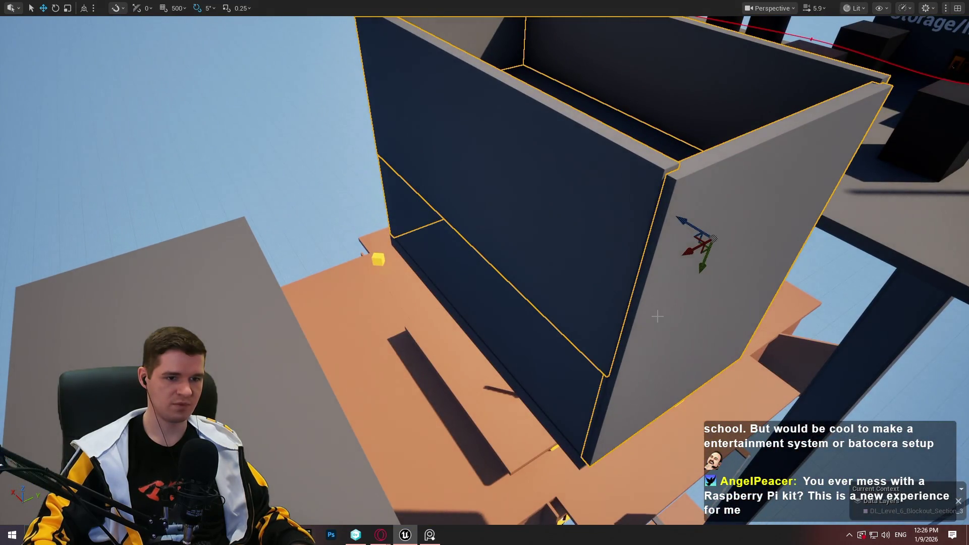
key(ctrl+z)
key(ctrl+z)
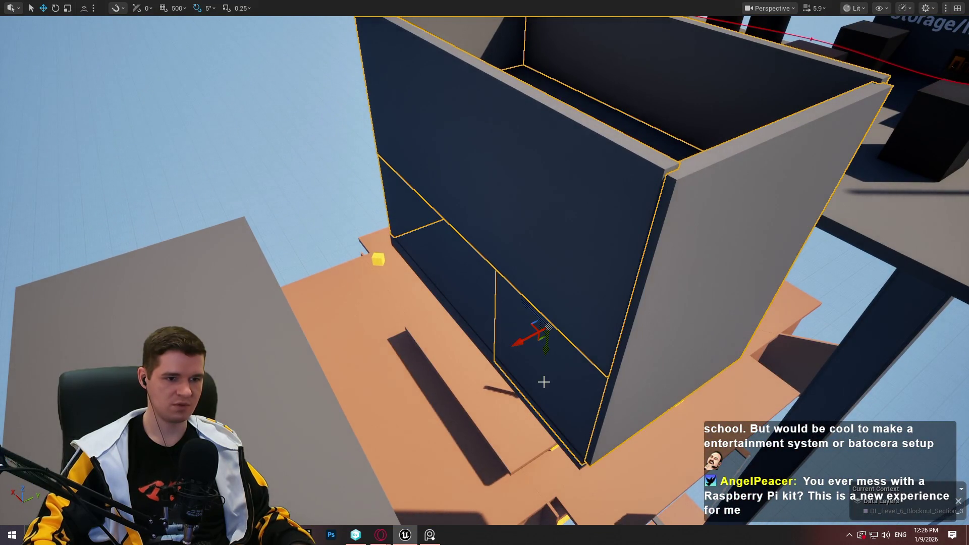
key(ctrl+z)
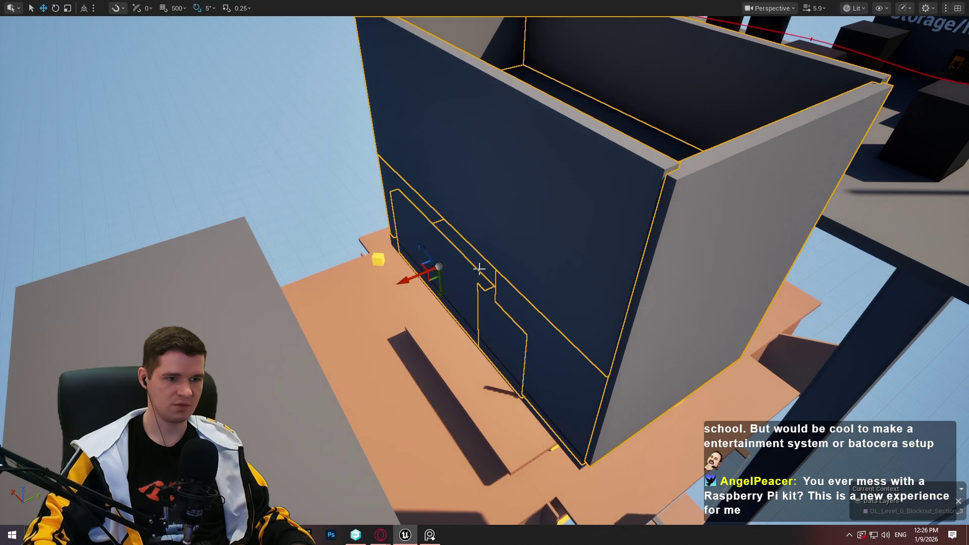
Shift the selected wall block left and up, then lower the yellow frame in the doorway
mouse_move(480, 269)
mouse_down()
mouse_move(582, 303)
mouse_move(542, 312)
mouse_move(515, 192)
mouse_move(482, 224)
mouse_up()
mouse_move(384, 303)
mouse_down()
mouse_move(347, 287)
mouse_move(48, 268)
mouse_move(347, 288)
mouse_move(424, 227)
mouse_move(321, 175)
mouse_up()
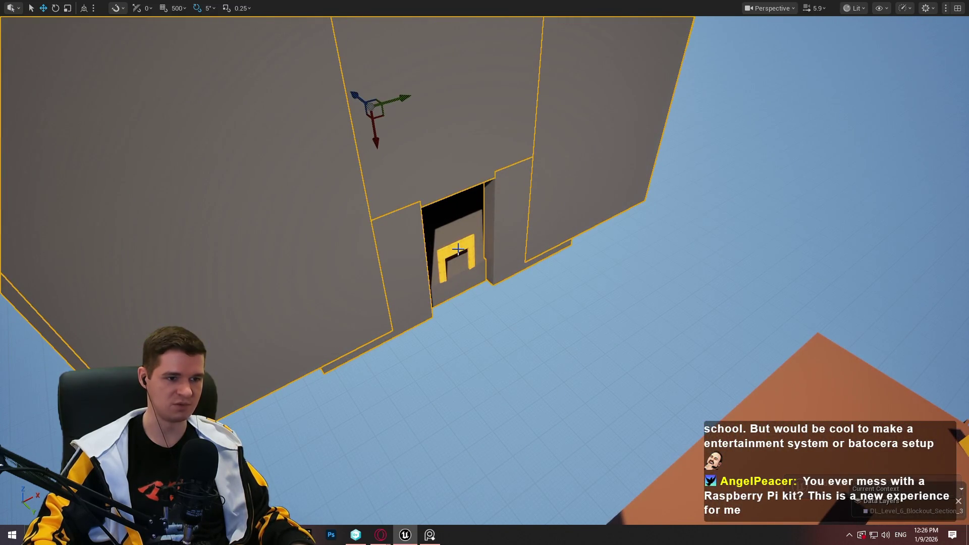
mouse_move(459, 250)
mouse_down()
mouse_move(390, 203)
mouse_move(703, 244)
mouse_move(491, 253)
mouse_move(522, 230)
mouse_up()
key(f)
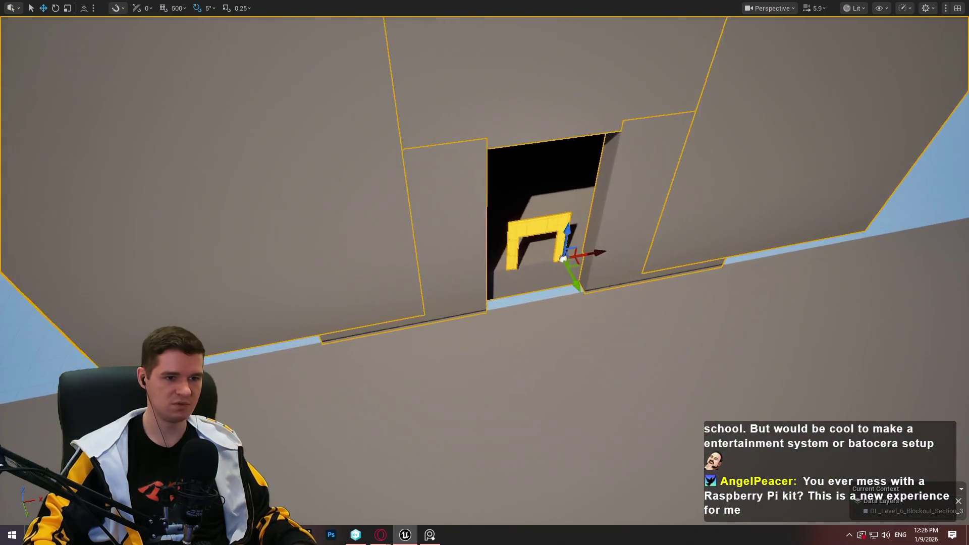
drag(469, 280, 488, 362)
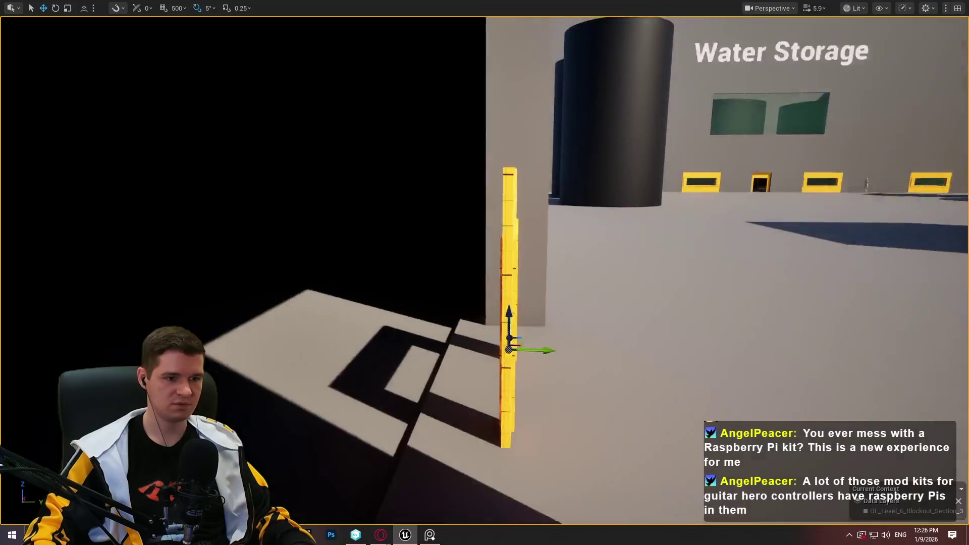
scroll(485, 272, down, 2)
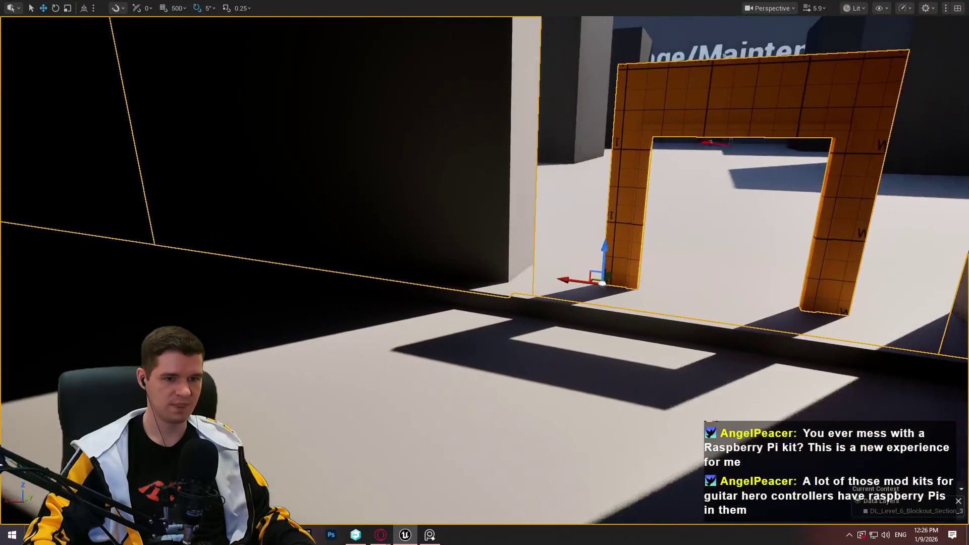
scroll(485, 273, down, 2)
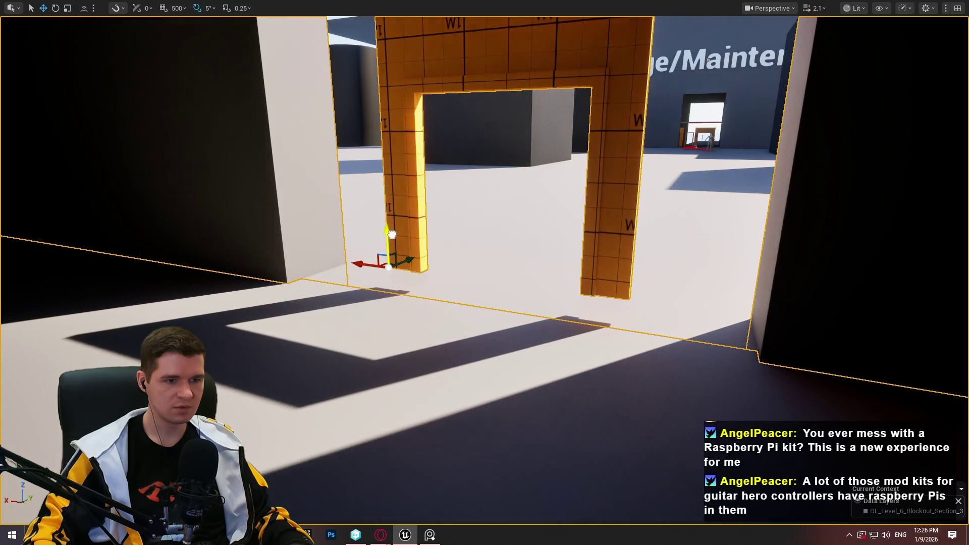
scroll(392, 234, up, 2)
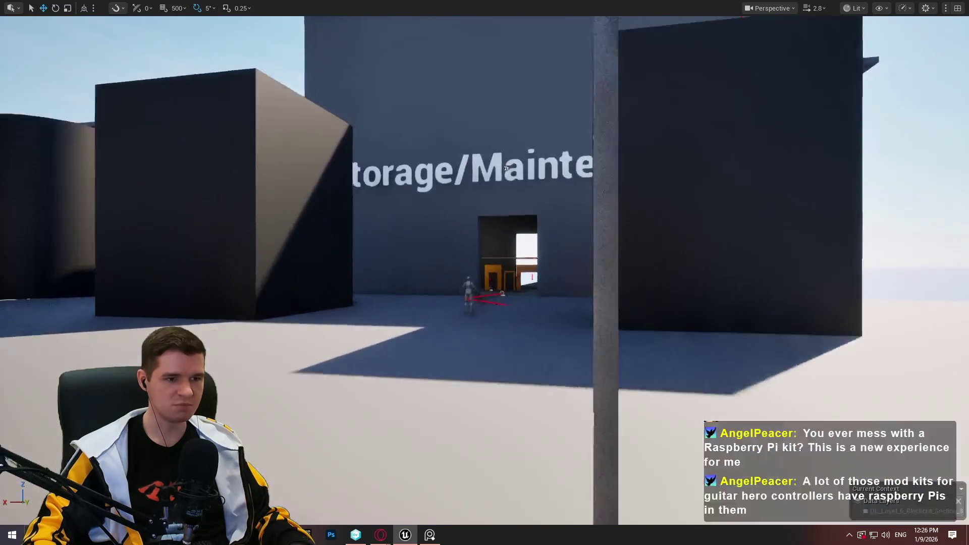
scroll(485, 272, up, 3)
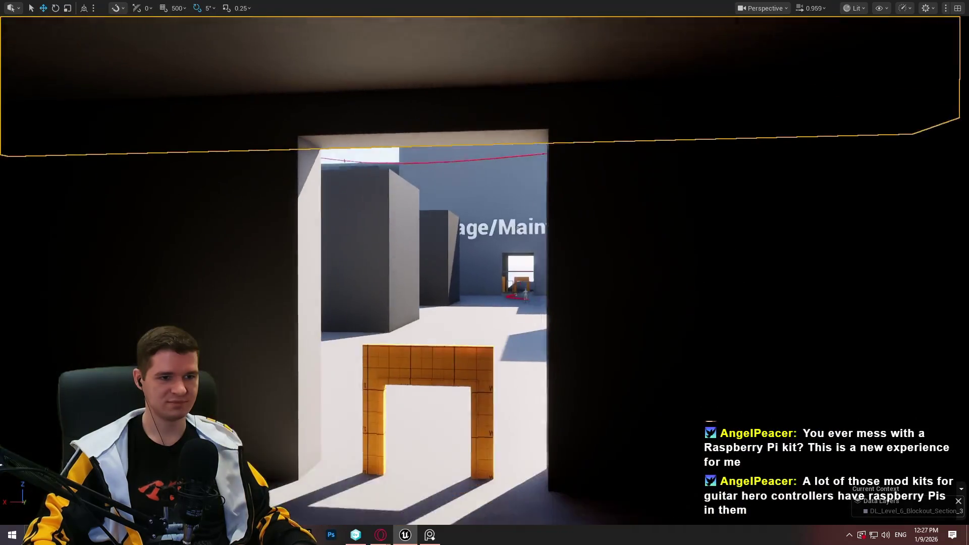
click(650, 240)
key(f)
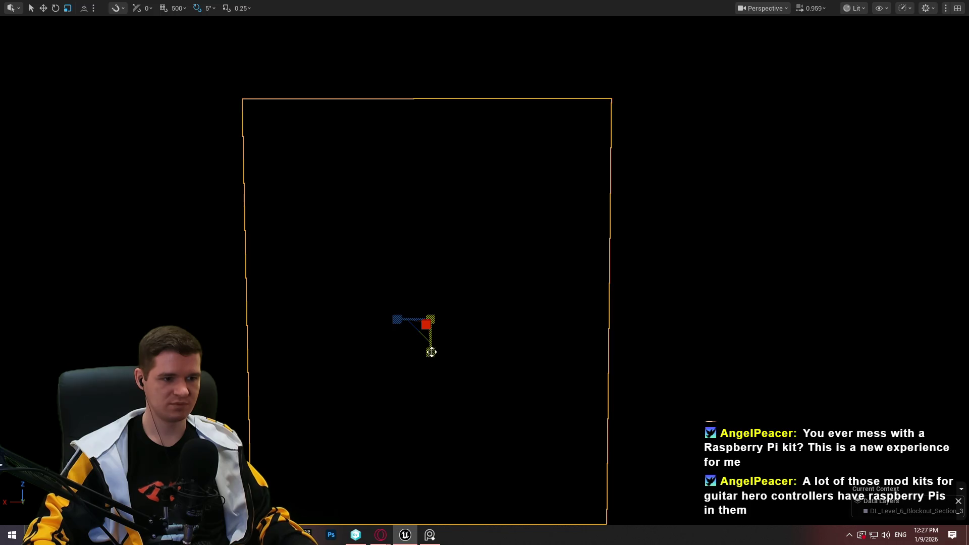
mouse_move(431, 352)
alt+mouse_down()
mouse_move(453, 206)
mouse_move(445, 226)
alt+mouse_up()
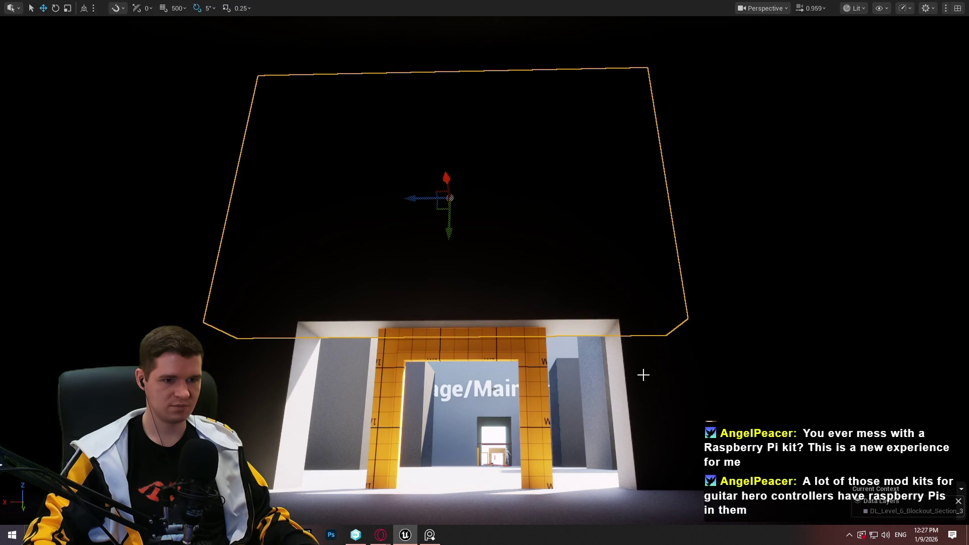
mouse_move(644, 375)
alt+mouse_down()
mouse_move(556, 328)
mouse_move(461, 249)
mouse_move(335, 233)
mouse_move(407, 234)
mouse_move(398, 217)
mouse_move(535, 206)
mouse_move(396, 232)
alt+mouse_up()
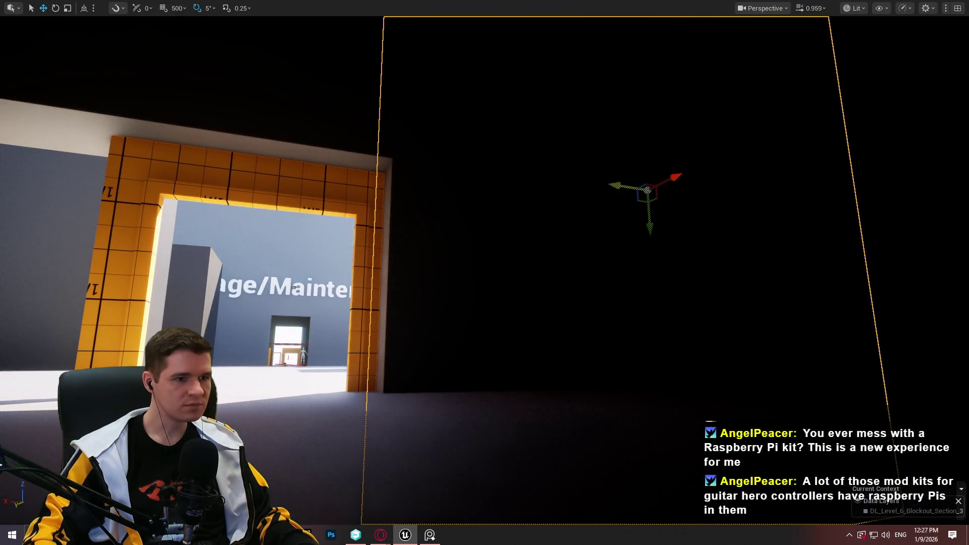
mouse_move(616, 186)
mouse_down()
mouse_move(342, 228)
mouse_move(385, 212)
mouse_move(293, 219)
mouse_up()
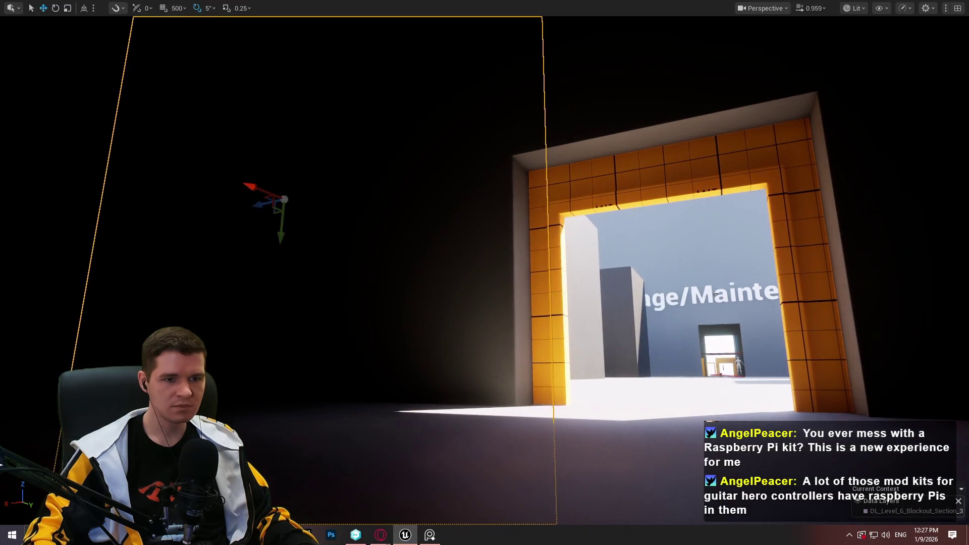
scroll(485, 273, up, 10)
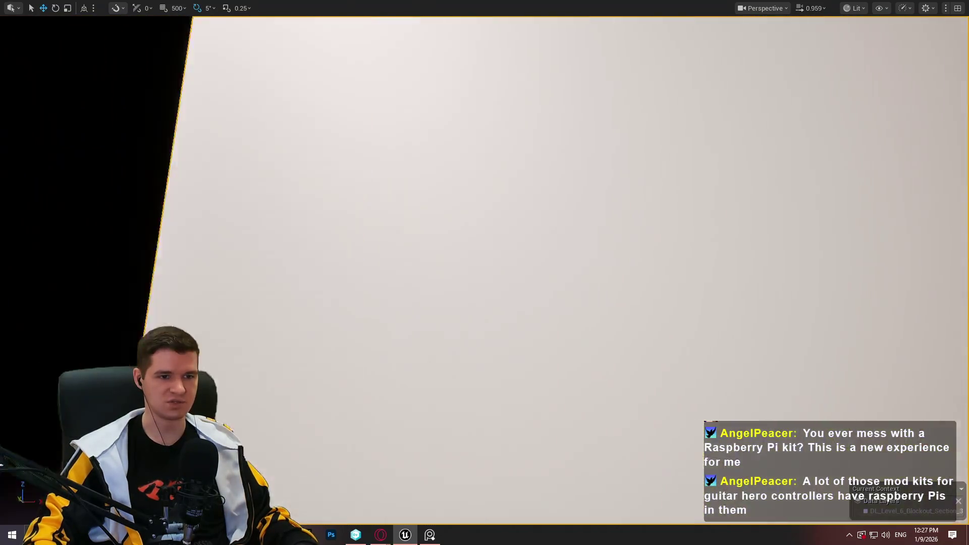
scroll(293, 219, down, 8)
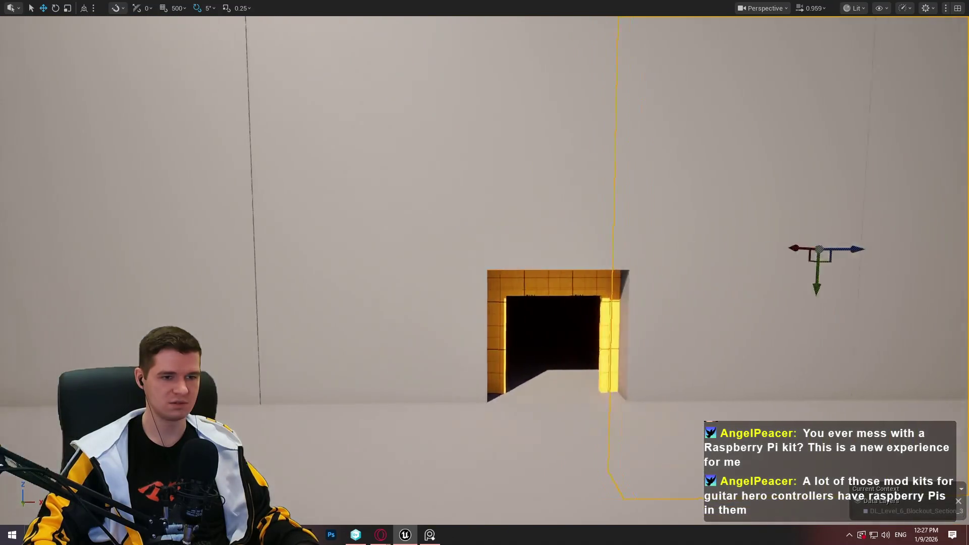
drag(293, 219, 323, 192)
drag(485, 273, 455, 333)
mouse_move(655, 234)
mouse_down()
mouse_move(621, 283)
mouse_move(595, 293)
mouse_move(619, 290)
mouse_up()
scroll(616, 285, up, 2)
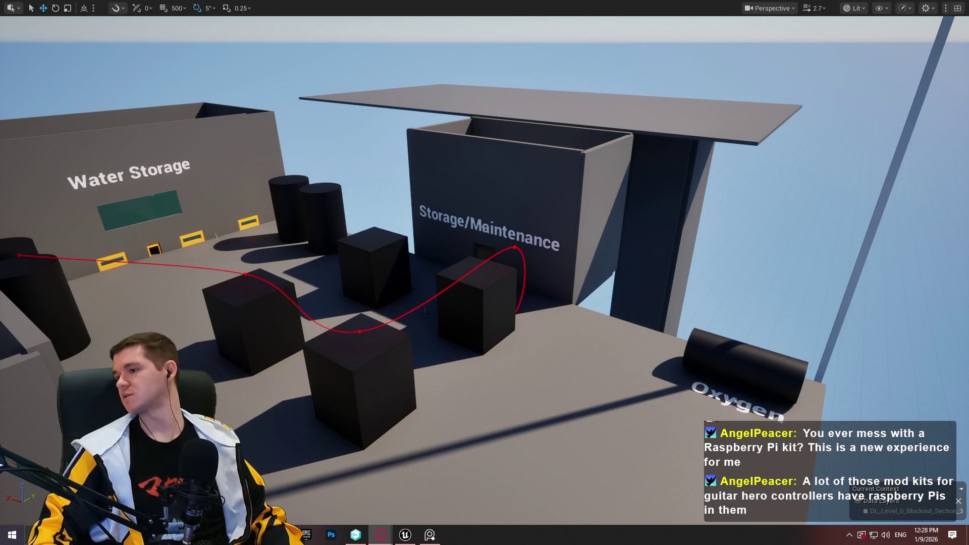
key(alt+Tab)
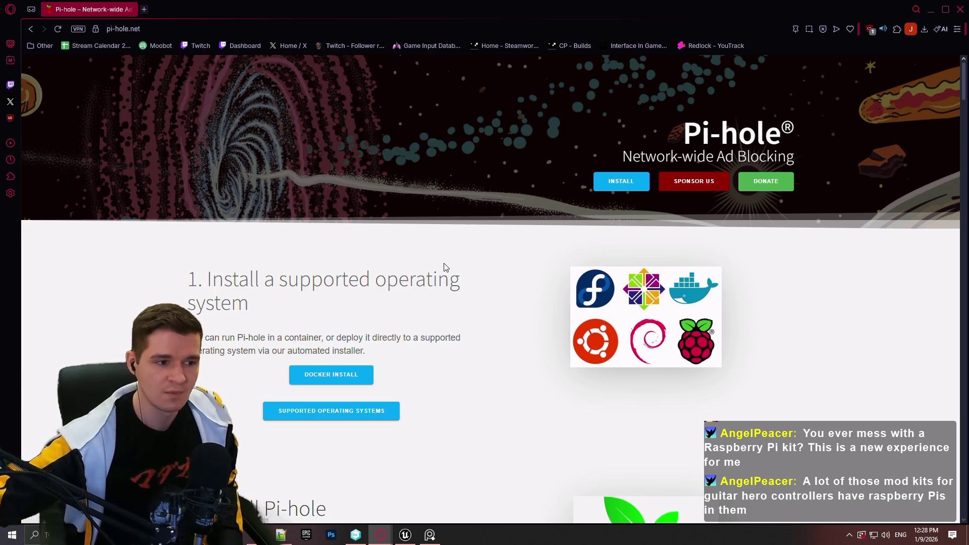
click(959, 10)
mouse_move(502, 320)
mouse_down()
mouse_move(343, 323)
mouse_move(530, 344)
mouse_move(530, 317)
mouse_up()
click(523, 311)
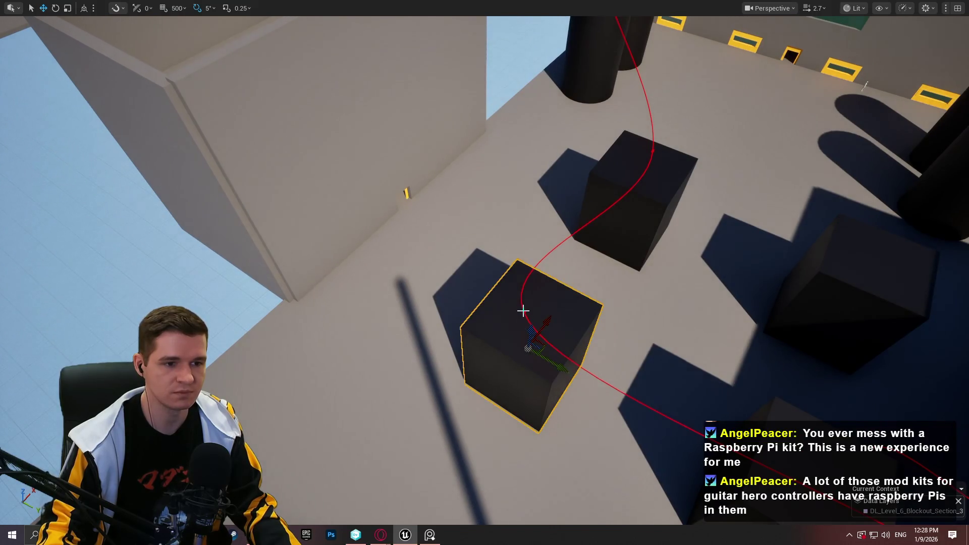
click(525, 311)
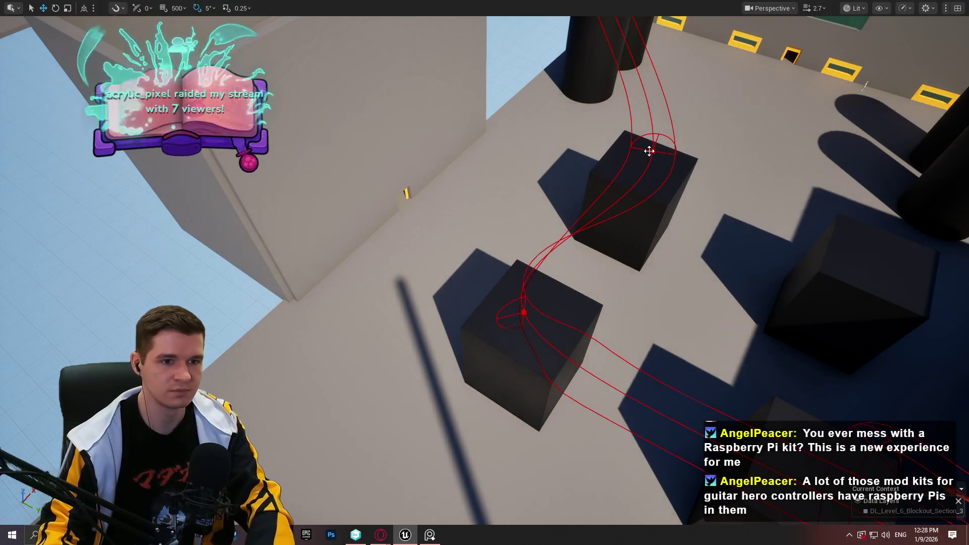
click(652, 151)
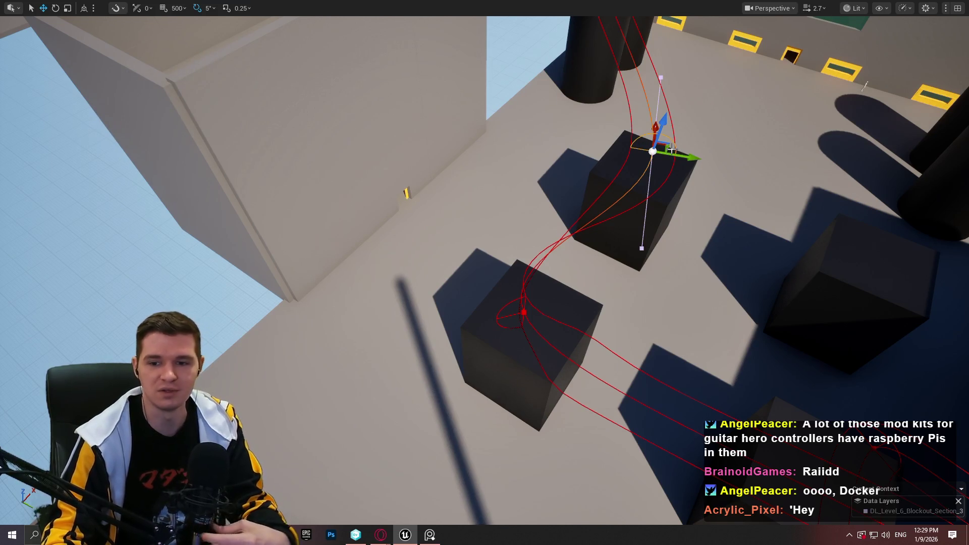
scroll(676, 235, up, 5)
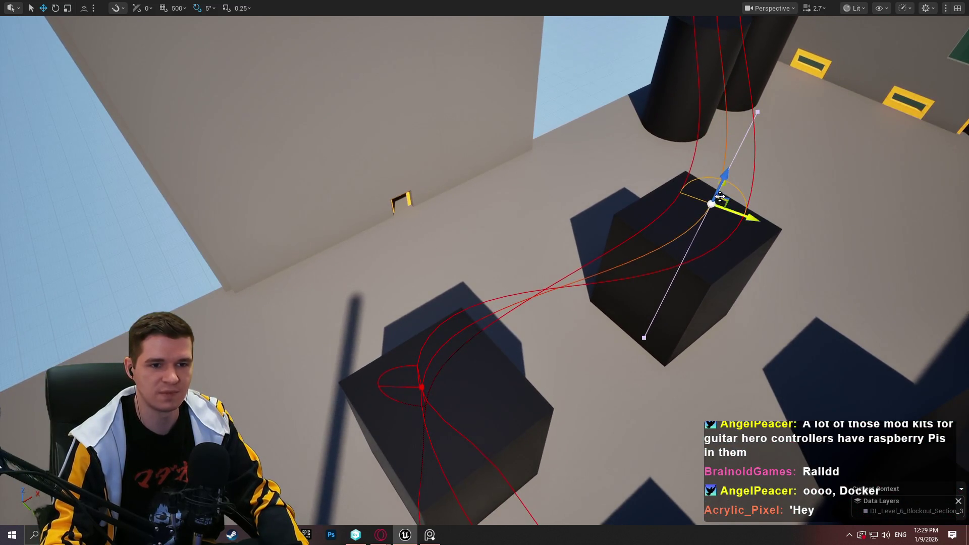
drag(729, 210, 729, 167)
scroll(694, 264, down, 3)
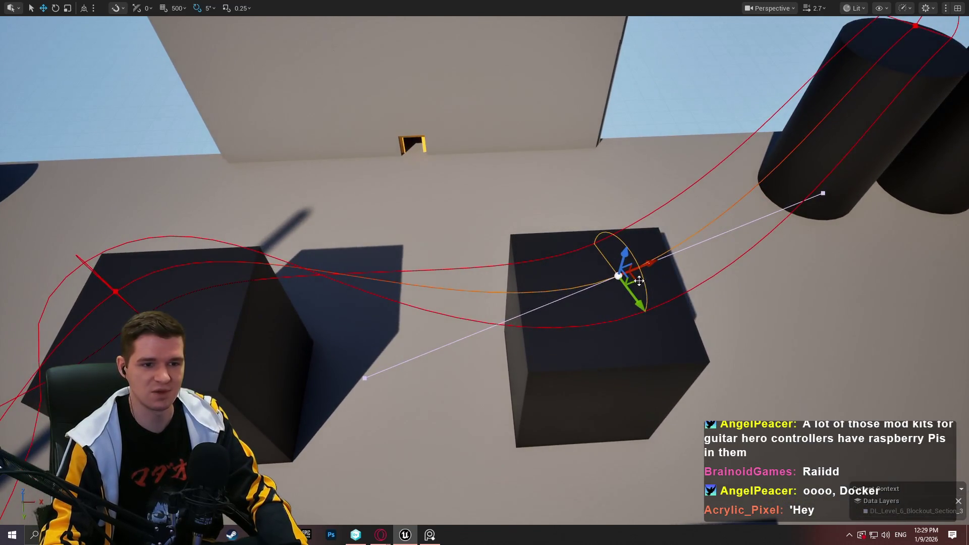
mouse_move(621, 270)
mouse_down()
mouse_move(600, 252)
mouse_move(601, 181)
mouse_move(566, 162)
mouse_move(570, 181)
mouse_move(682, 161)
mouse_move(520, 166)
mouse_up()
click(617, 259)
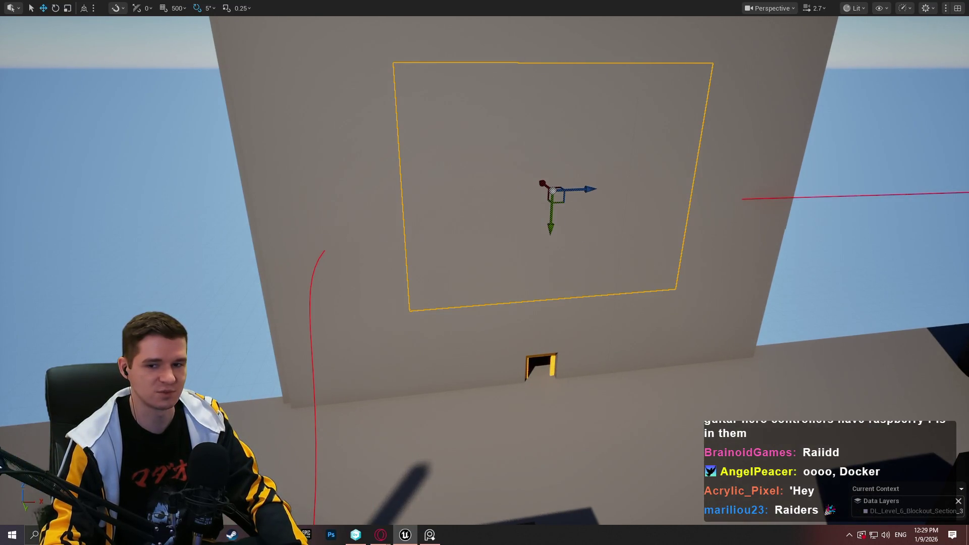
Slide the filler panel out of the wall, leaving a long opening above the doorway
mouse_move(616, 258)
mouse_down()
mouse_move(596, 268)
mouse_move(636, 262)
mouse_move(686, 237)
mouse_up()
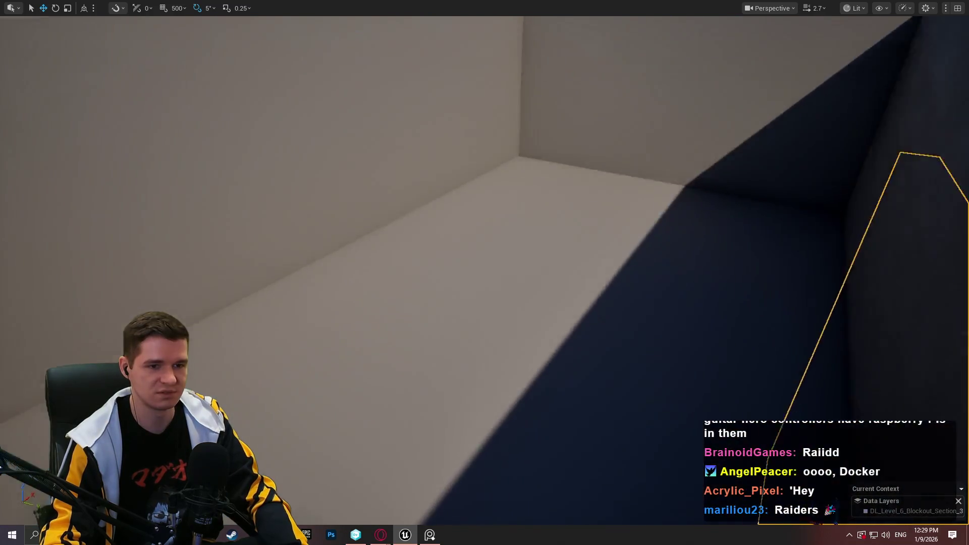
key(f)
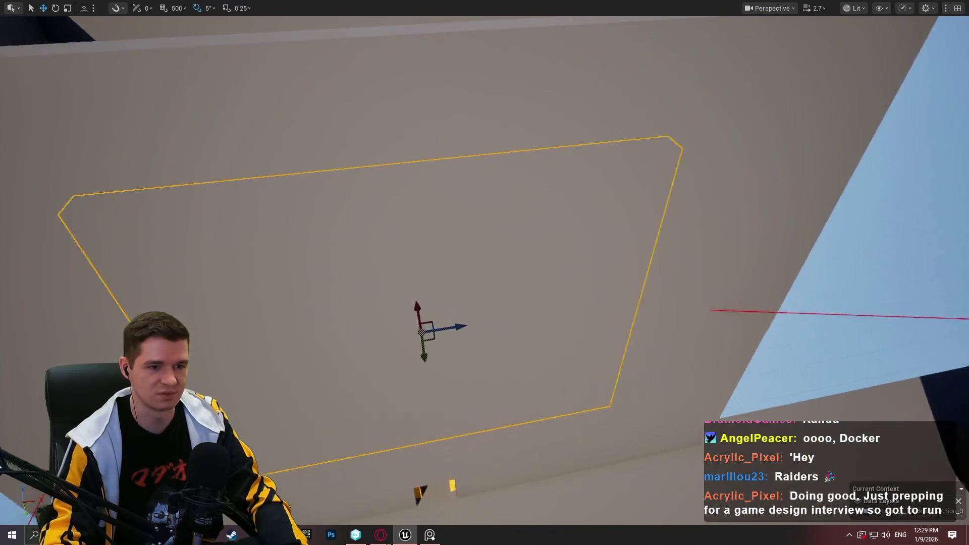
drag(505, 272, 533, 230)
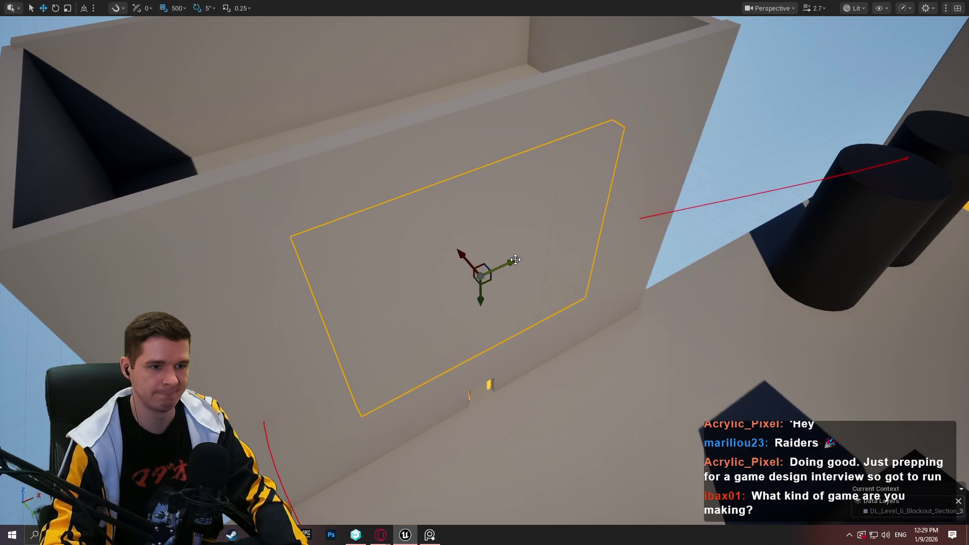
mouse_move(513, 268)
mouse_down()
mouse_move(899, 151)
mouse_move(881, 156)
mouse_up()
drag(484, 273, 484, 359)
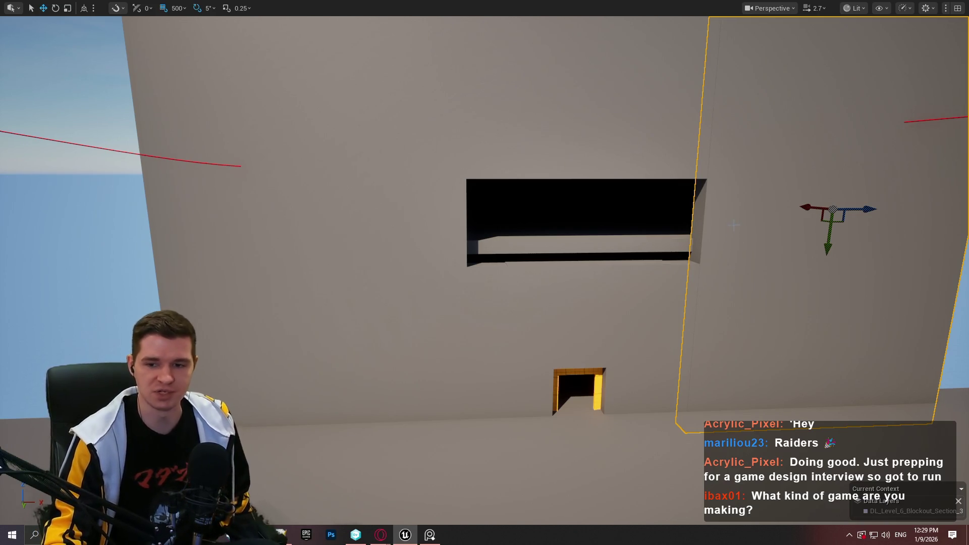
mouse_move(662, 208)
mouse_down()
mouse_move(757, 208)
mouse_move(623, 218)
mouse_move(365, 190)
mouse_move(530, 249)
mouse_move(761, 232)
mouse_move(566, 234)
mouse_move(665, 244)
mouse_up()
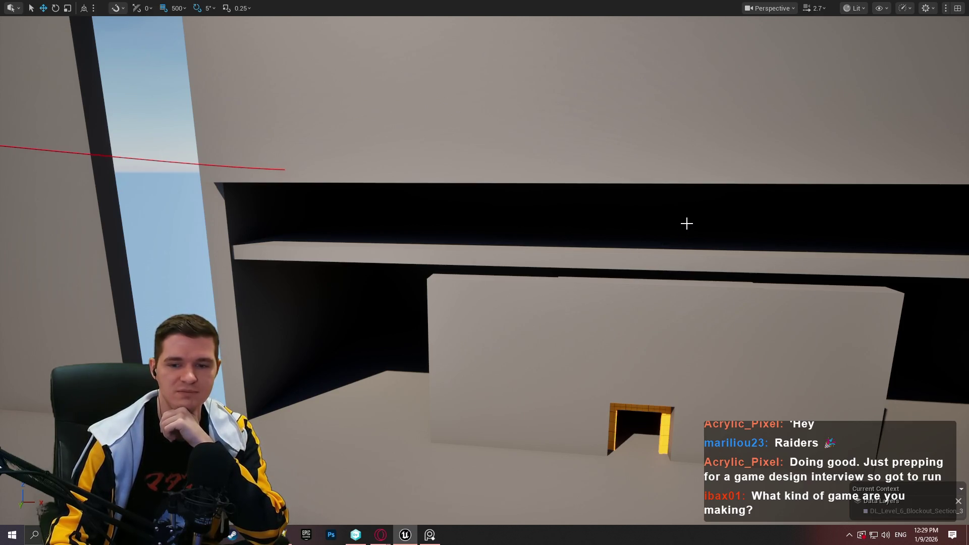
mouse_move(666, 245)
mouse_down()
mouse_move(605, 245)
mouse_move(657, 237)
mouse_up()
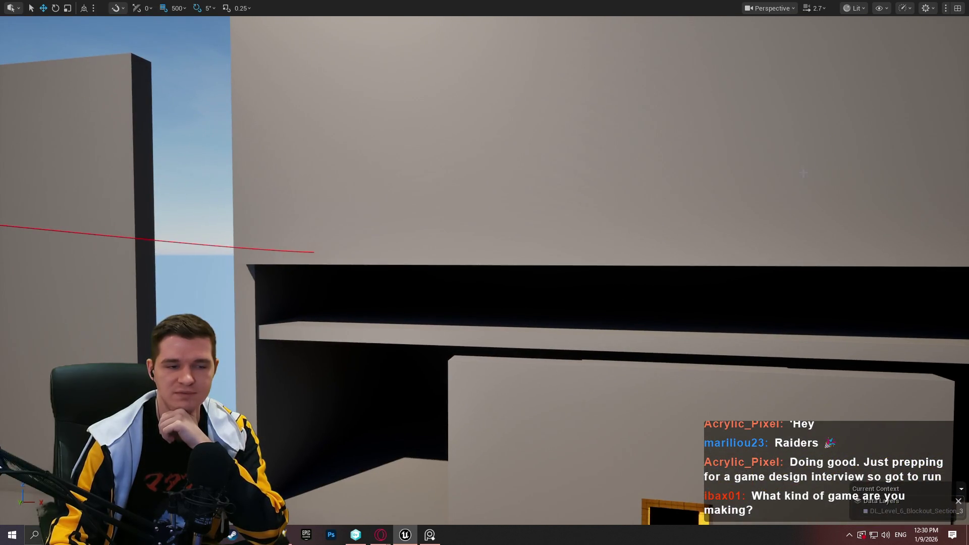
Select the wall above the new opening
click(579, 113)
mouse_move(580, 113)
mouse_down()
mouse_move(575, 157)
mouse_move(505, 212)
mouse_move(454, 167)
mouse_move(401, 206)
mouse_up()
drag(725, 107, 725, 107)
Pull the right yellow window frame off the Water Storage wall down to the floor
click(688, 271)
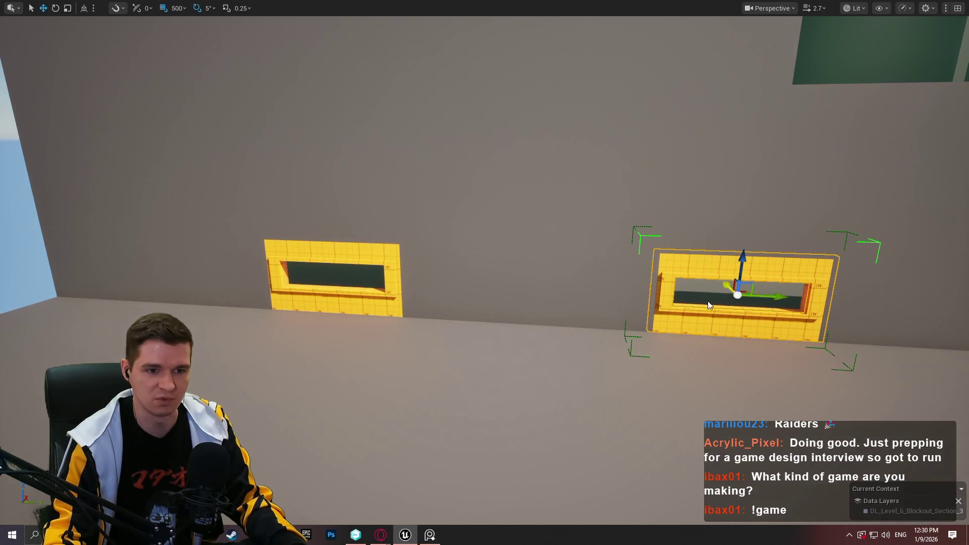
click(699, 338)
click(766, 297)
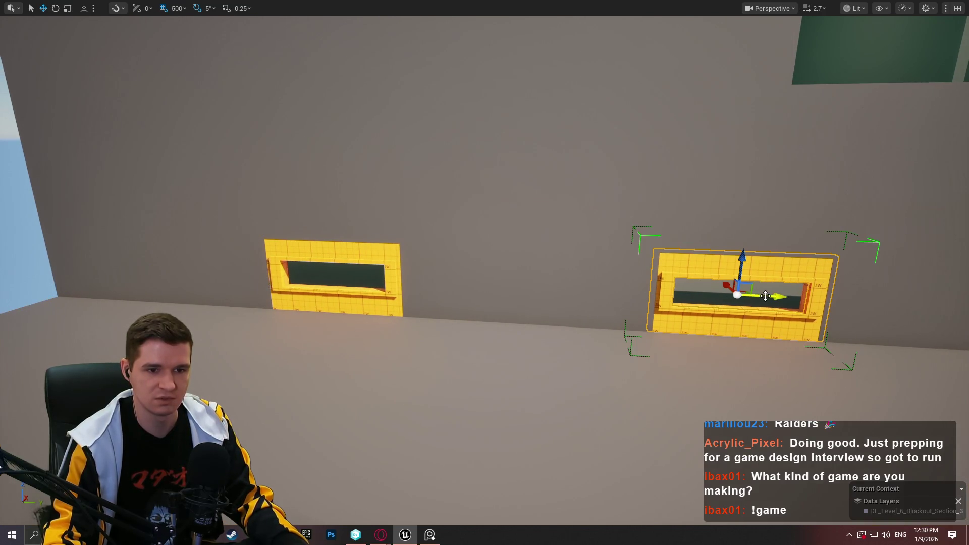
drag(726, 289, 858, 399)
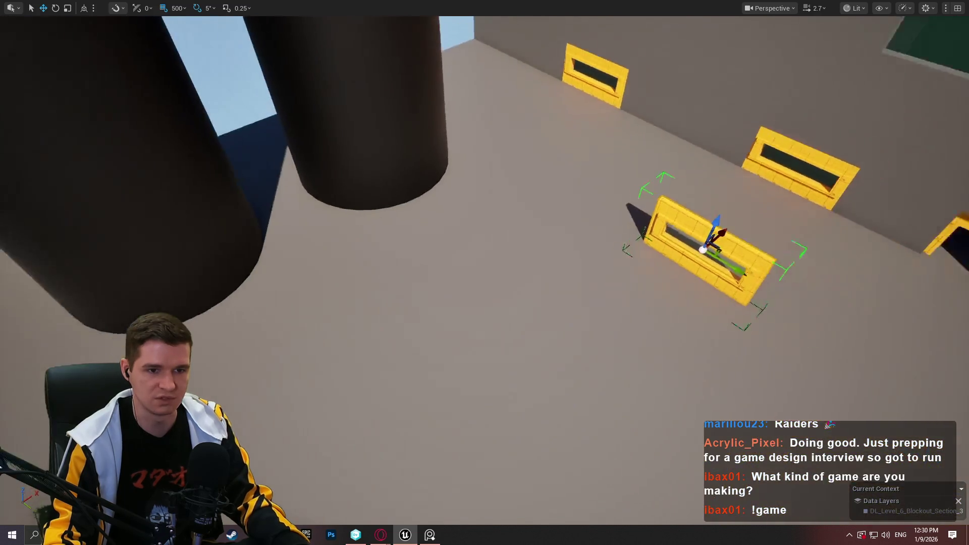
drag(656, 267, 30, 212)
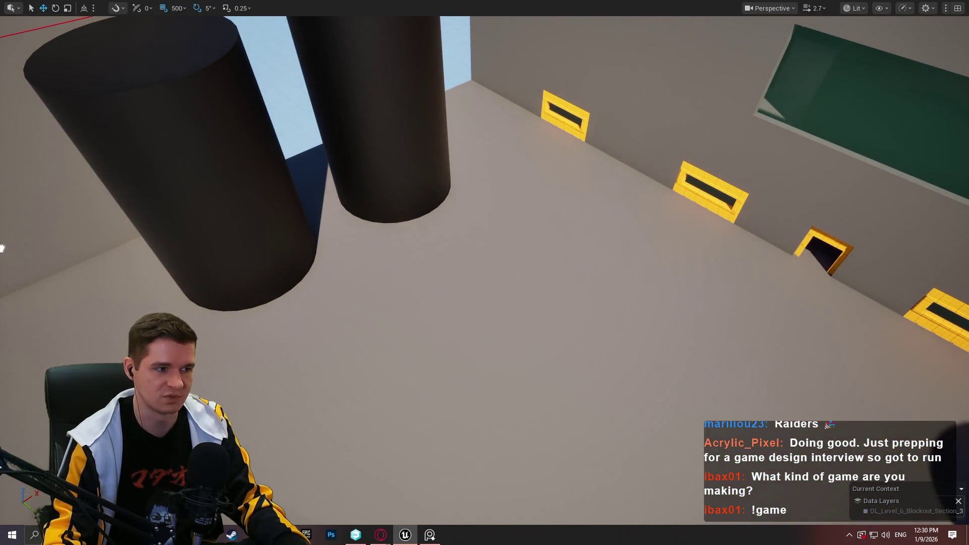
key(f)
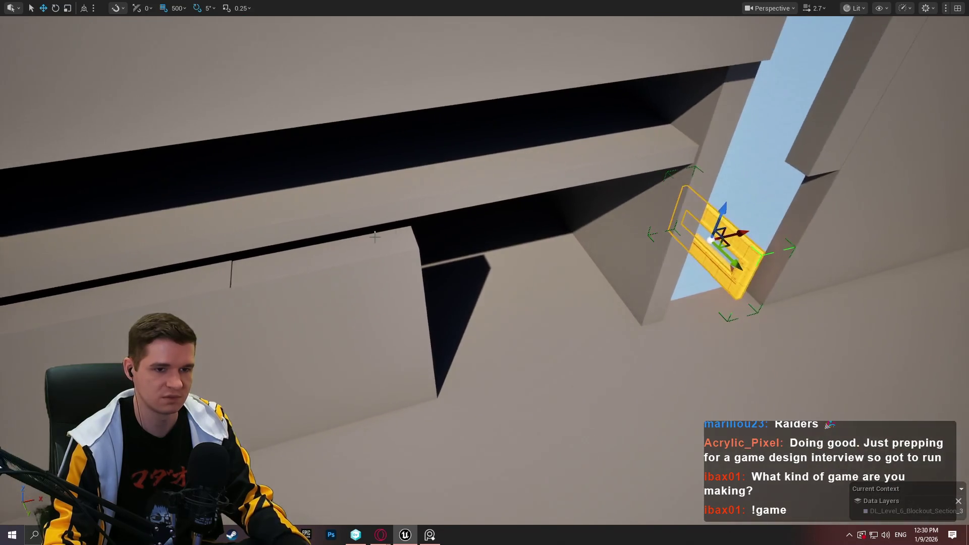
mouse_move(717, 241)
mouse_down()
mouse_move(558, 368)
mouse_move(646, 440)
mouse_up()
key(f)
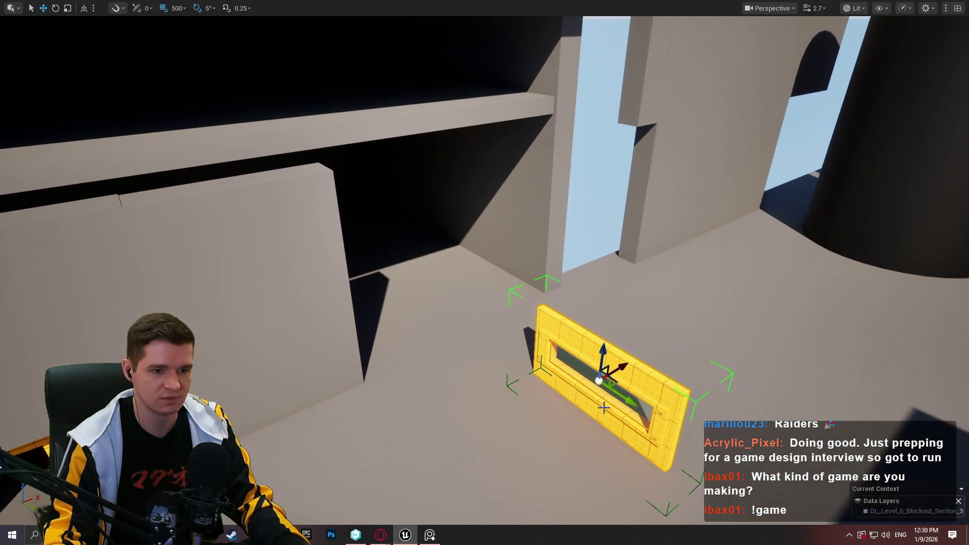
Rotate the frame -90 degrees and move it up and left beside the ledge walls
key(e)
drag(641, 353, 581, 414)
key(w)
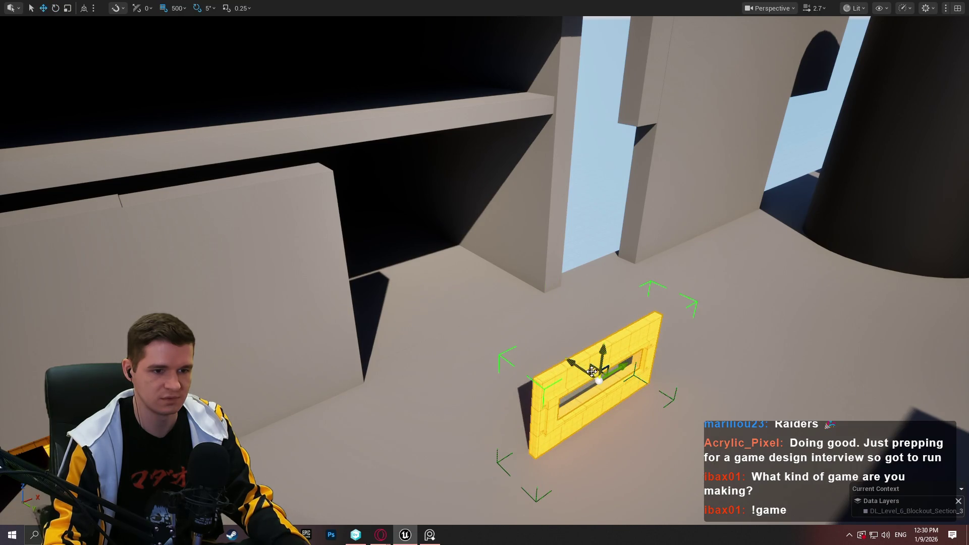
mouse_move(569, 351)
mouse_down()
mouse_move(399, 235)
mouse_move(471, 280)
mouse_up()
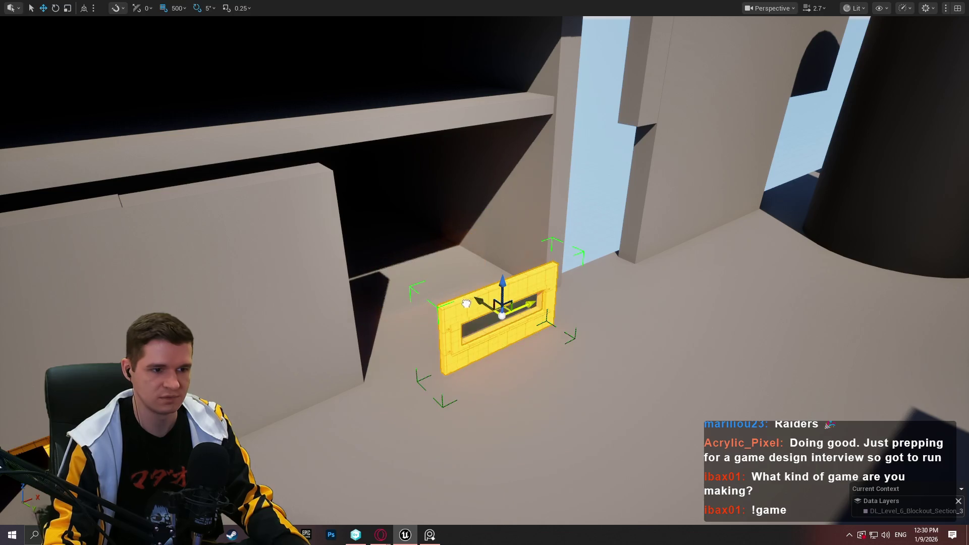
scroll(558, 310, up, 5)
scroll(557, 310, up, 3)
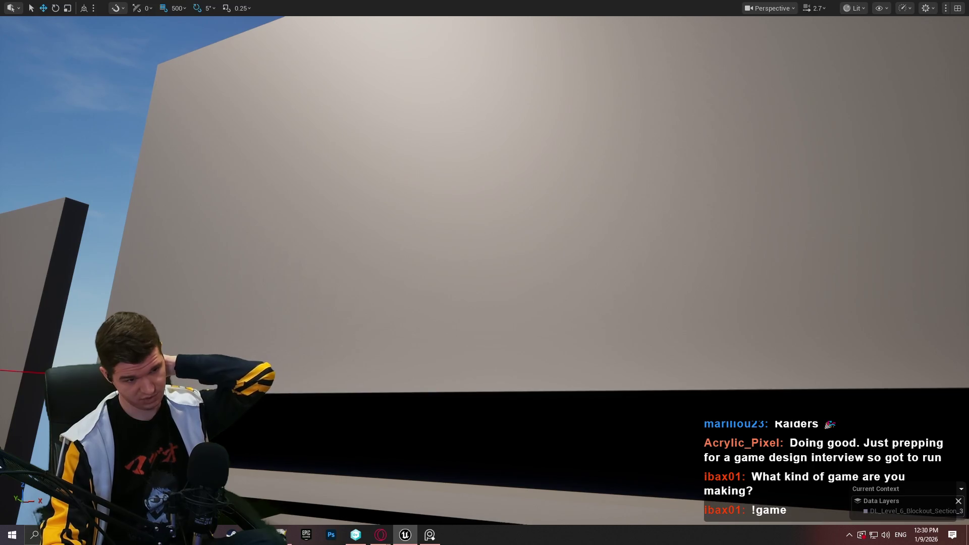
Fly around the ledge walls, then switch to Opera showing conradicalgames.com
drag(554, 298, 553, 297)
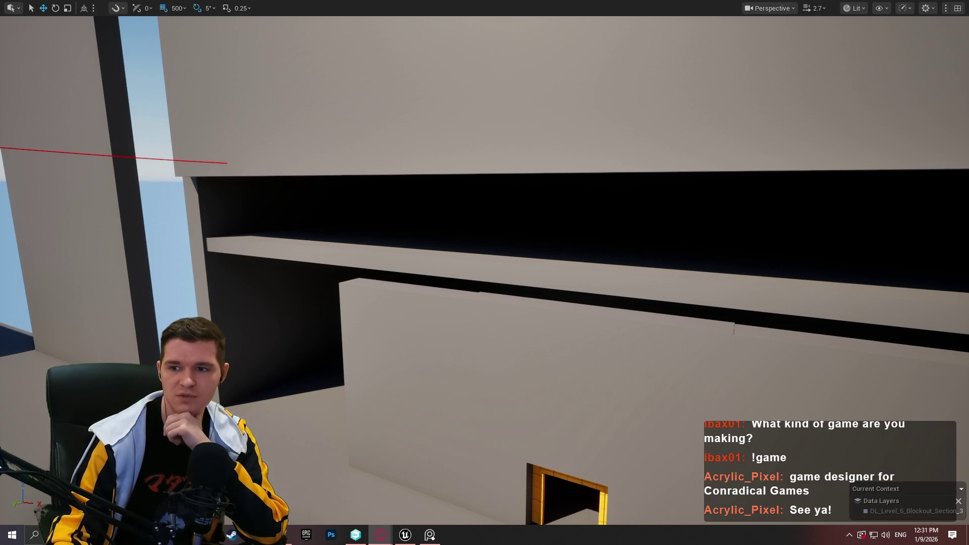
key(alt+Tab)
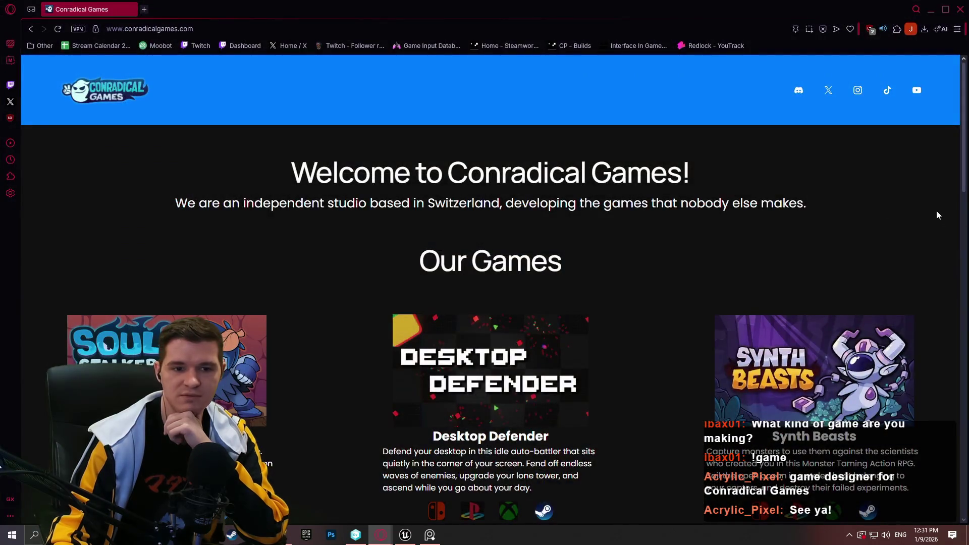
Scroll through the Our Games list, then close the Opera window
scroll(960, 132, down, 1)
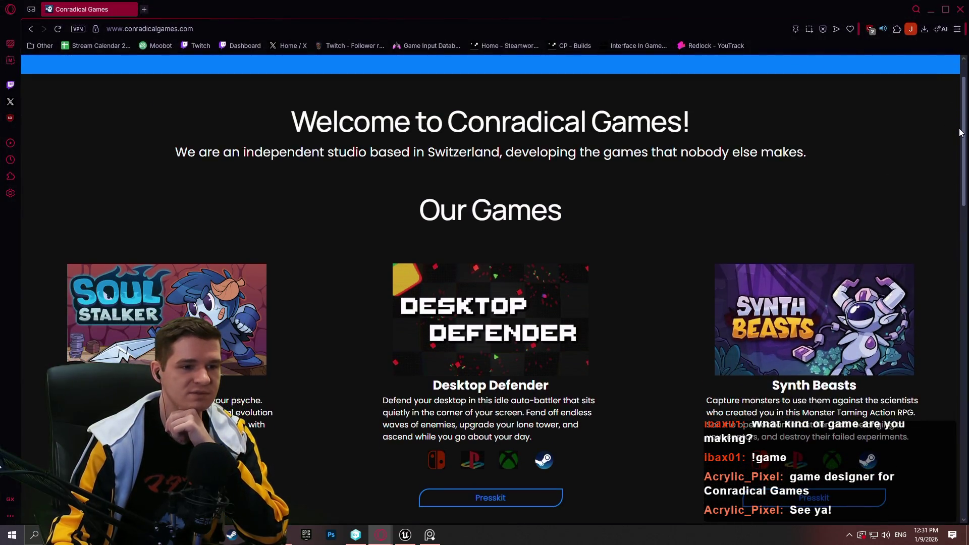
mouse_move(960, 133)
mouse_down()
mouse_move(962, 473)
mouse_move(938, 80)
mouse_up()
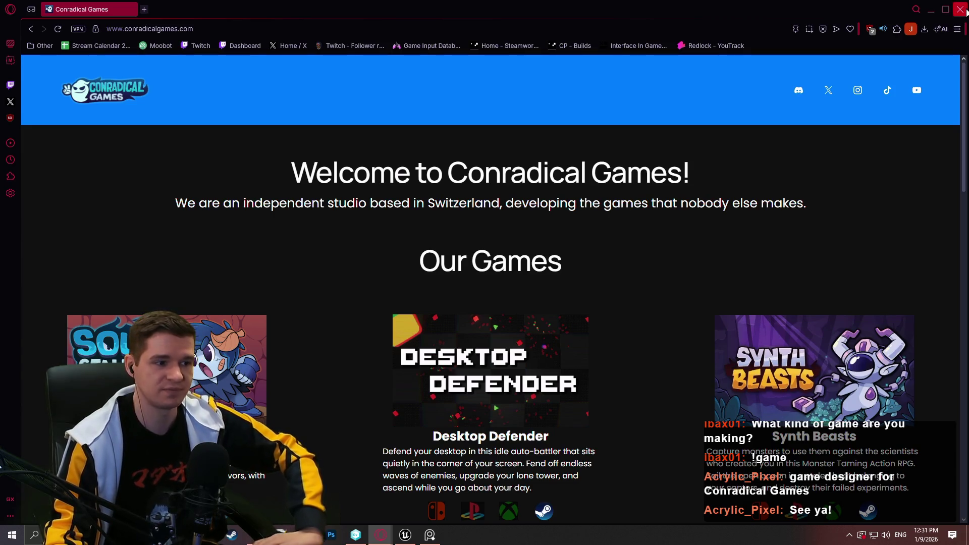
click(965, 9)
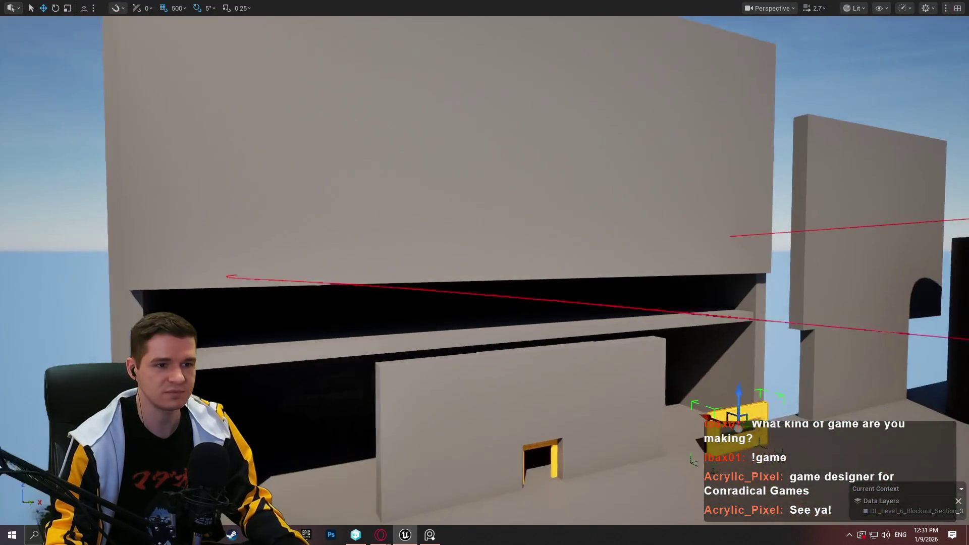
Raise the large wall above the storage shelves well above the lower wall
click(556, 162)
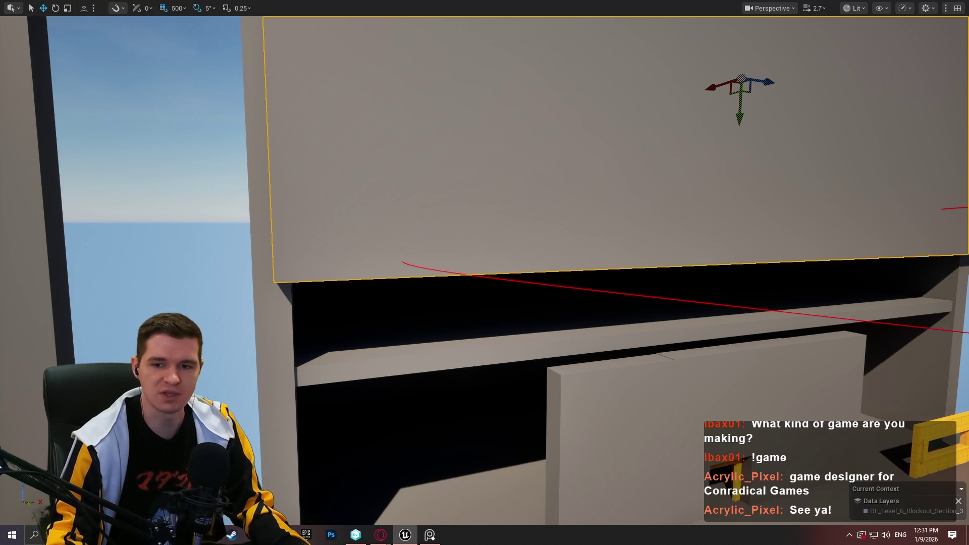
scroll(485, 273, down, 5)
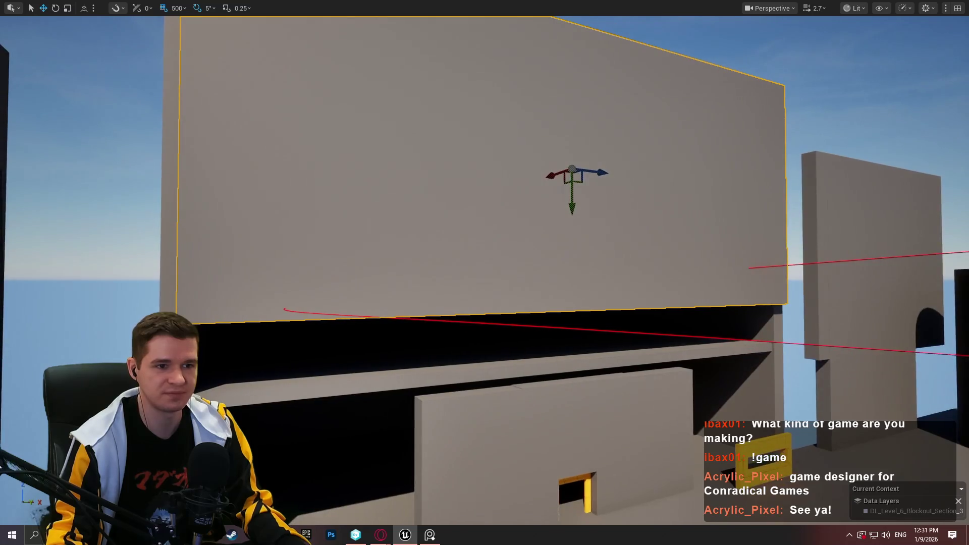
drag(575, 197, 604, 59)
scroll(485, 273, up, 10)
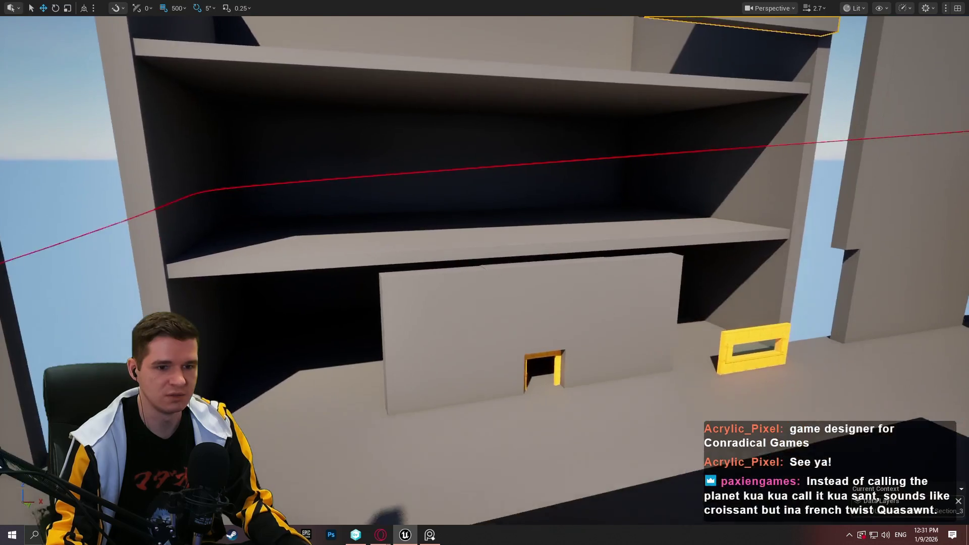
Fly the view toward the lower wall and yellow frame, leaving the frame in place
key(d)
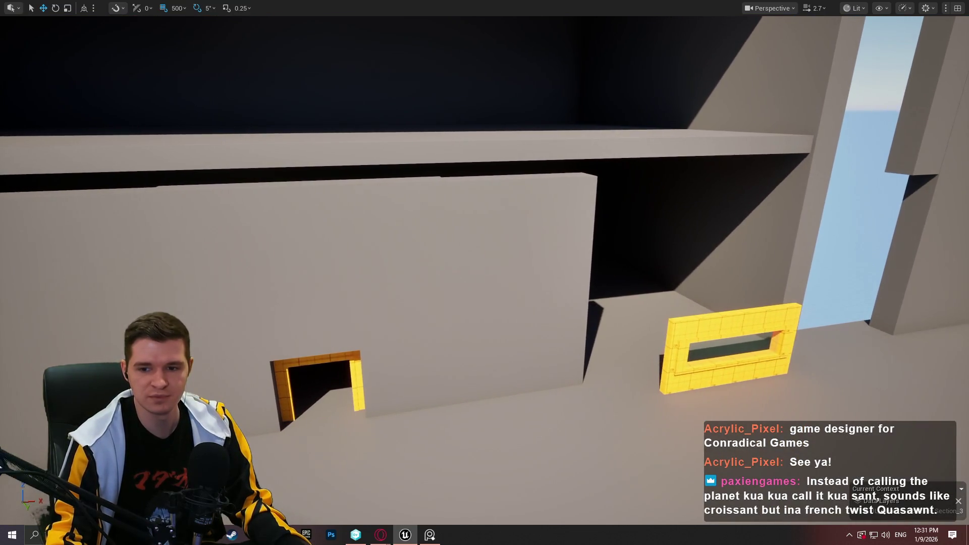
key(q)
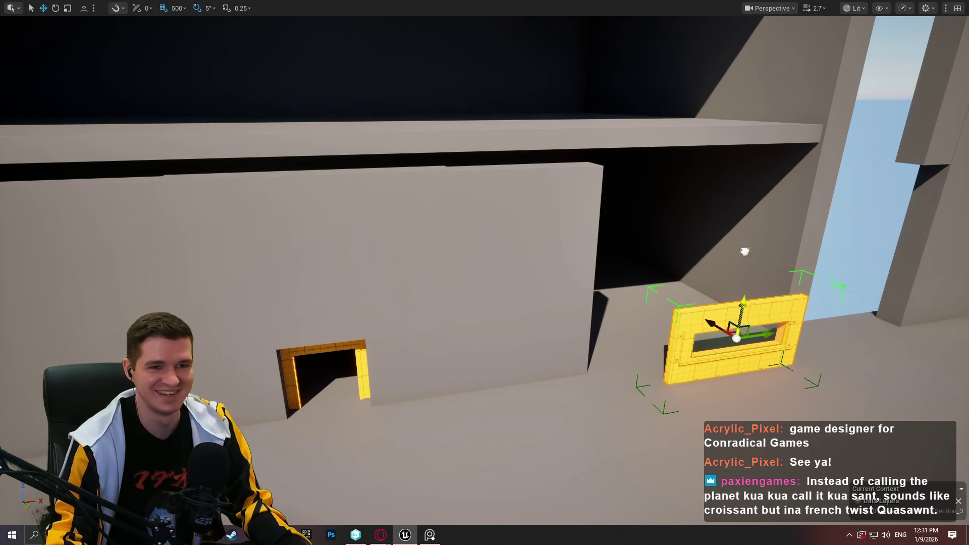
mouse_move(745, 251)
mouse_down()
mouse_move(774, 36)
mouse_move(782, 295)
mouse_up()
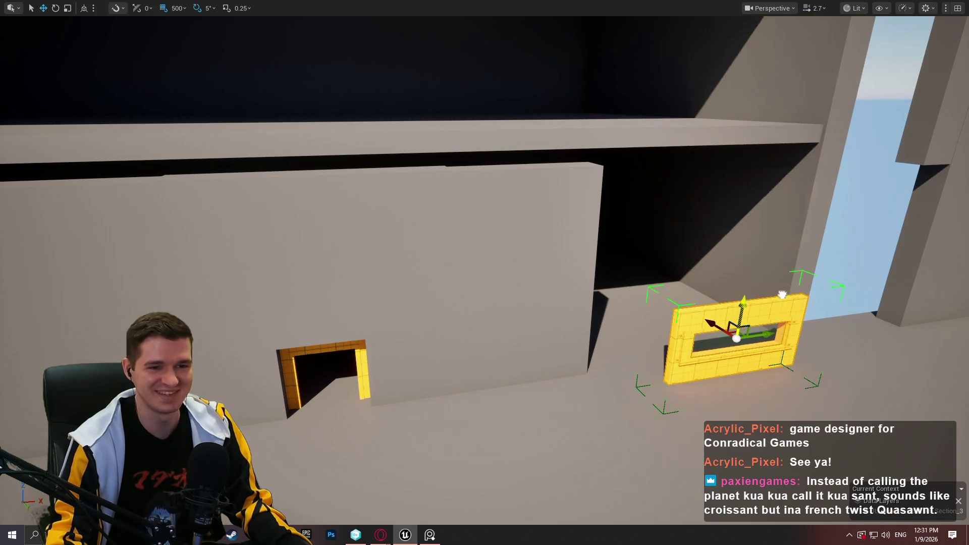
Delete the right, left and back walls surrounding the yellow doorway arch
click(579, 300)
key(f)
key(Delete)
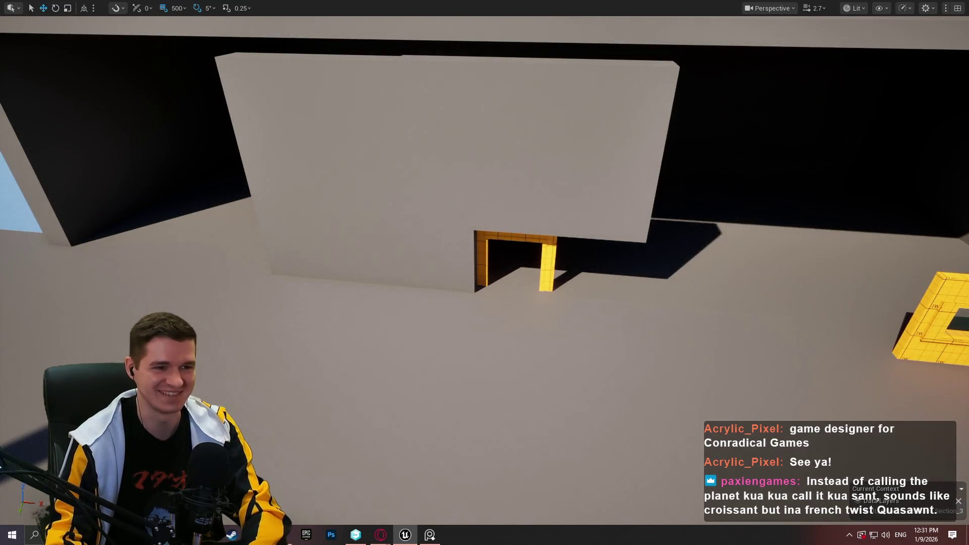
click(372, 198)
key(Delete)
click(523, 180)
key(Delete)
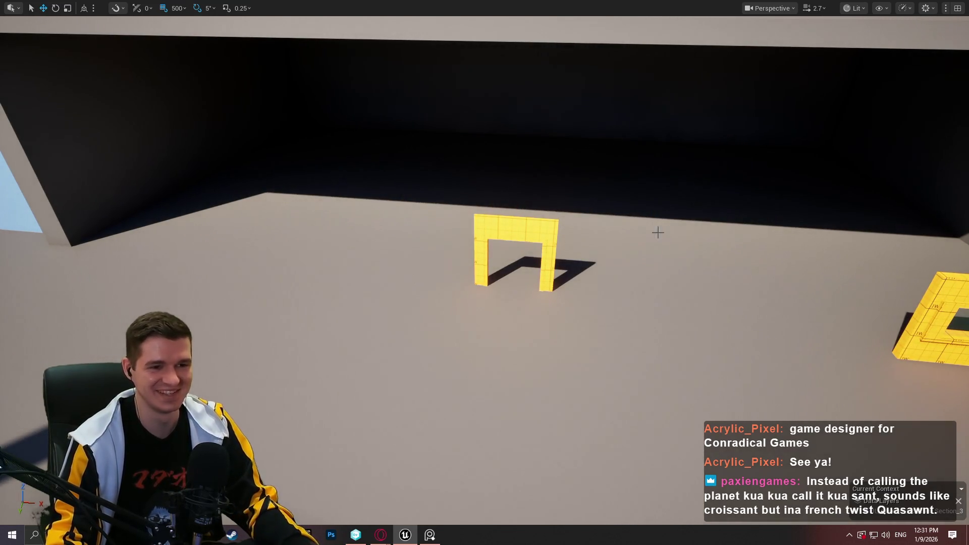
Turn off grid snapping and slide the yellow window frame along the wall beside the arch
drag(657, 232, 107, 4)
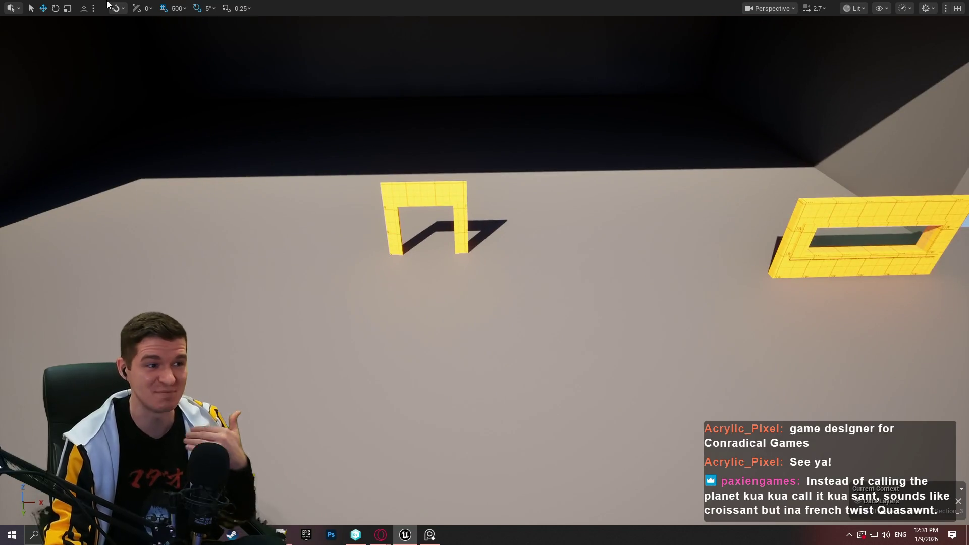
click(170, 10)
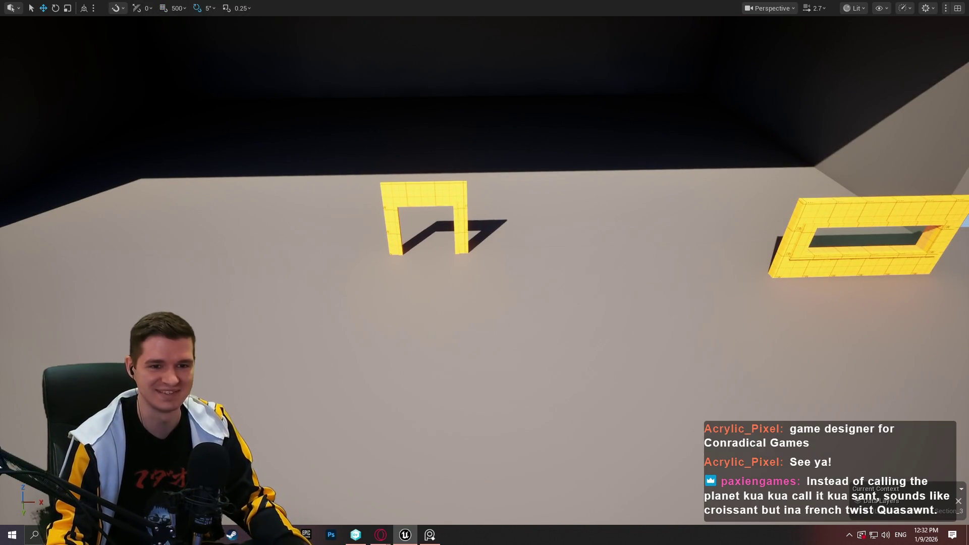
click(876, 242)
mouse_move(868, 232)
mouse_down()
mouse_move(615, 206)
mouse_move(688, 200)
mouse_move(645, 201)
mouse_move(629, 207)
mouse_move(613, 303)
mouse_move(656, 301)
mouse_move(616, 237)
mouse_move(596, 252)
mouse_move(570, 242)
mouse_move(541, 272)
mouse_move(520, 262)
mouse_move(494, 307)
mouse_move(445, 283)
mouse_move(414, 291)
mouse_up()
scroll(596, 252, down, 1)
scroll(560, 253, down, 2)
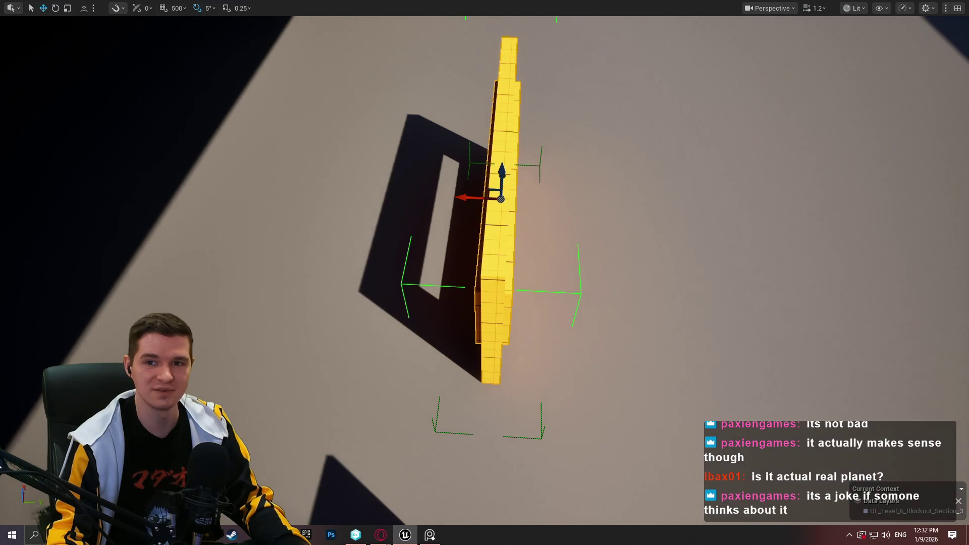
drag(414, 290, 407, 321)
drag(438, 9, 438, 7)
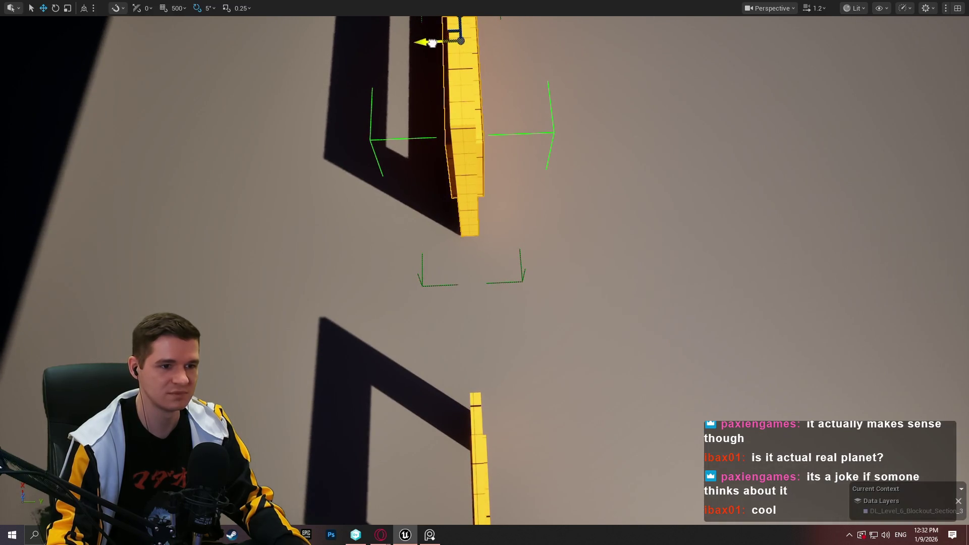
mouse_move(438, 42)
mouse_down()
mouse_move(384, 121)
mouse_move(708, 103)
mouse_up()
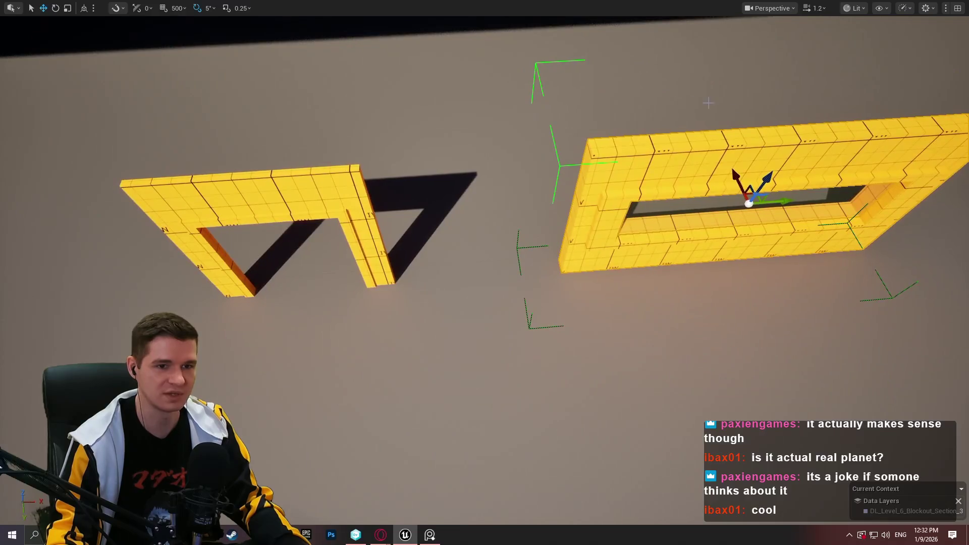
mouse_move(789, 202)
mouse_down()
mouse_move(772, 204)
mouse_move(707, 152)
mouse_up()
mouse_move(642, 204)
mouse_down()
mouse_move(627, 195)
mouse_move(581, 237)
mouse_move(540, 214)
mouse_move(590, 254)
mouse_move(658, 253)
mouse_move(639, 256)
mouse_up()
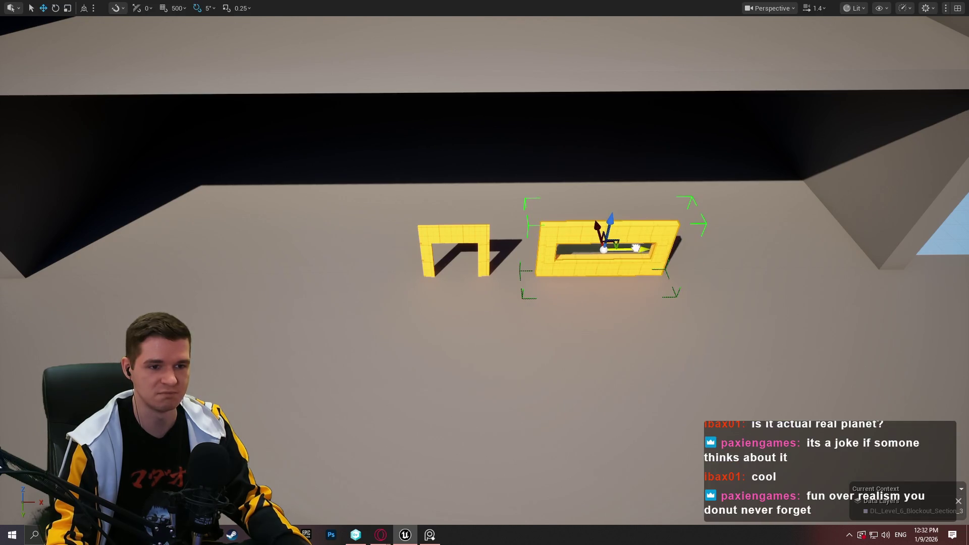
Undo the stray move, then duplicate the frame to the arch's right, discarding misplaced copies
key(ctrl+z)
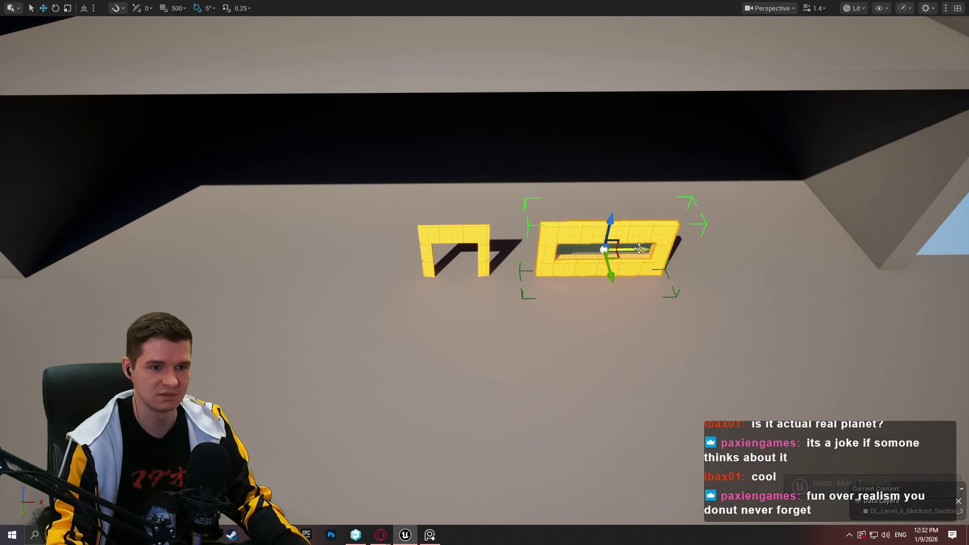
drag(636, 249, 816, 243)
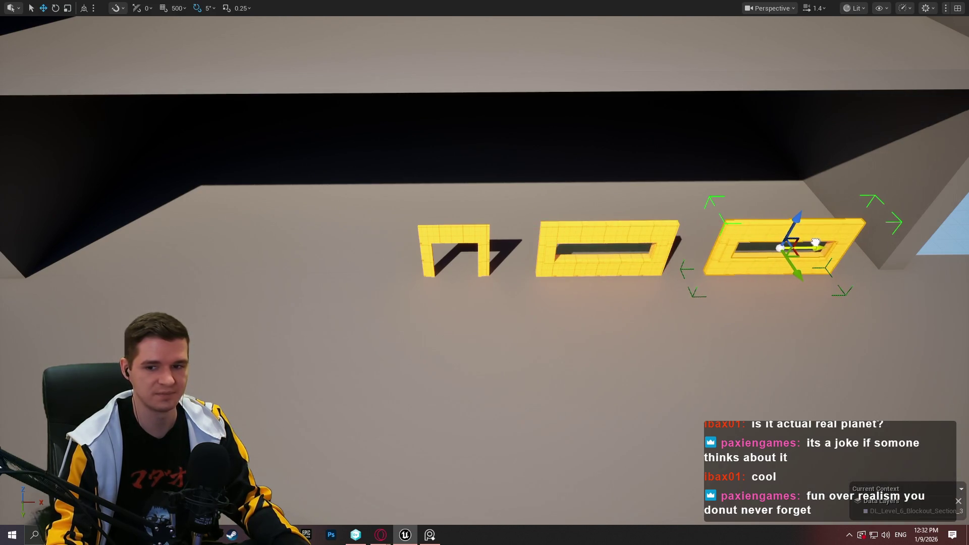
scroll(815, 243, up, 6)
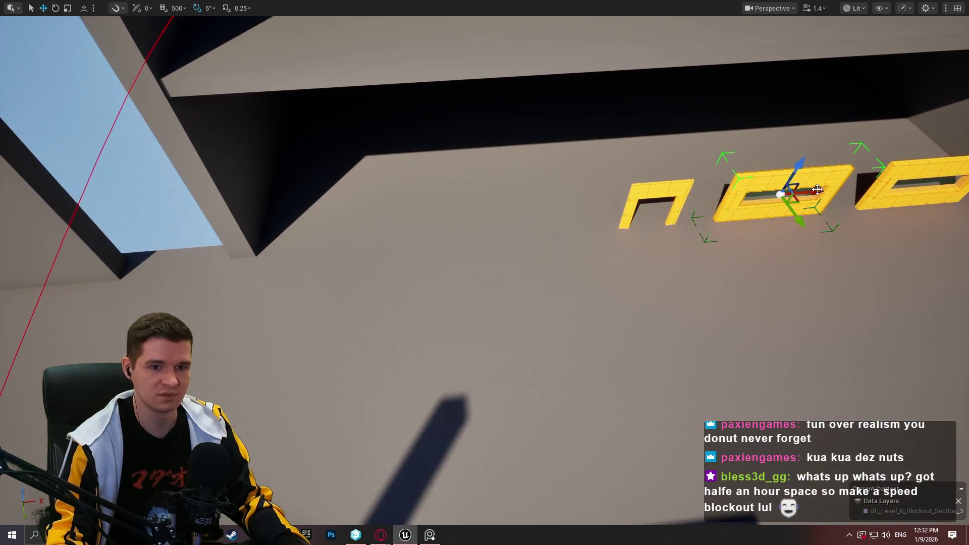
drag(808, 191, 484, 199)
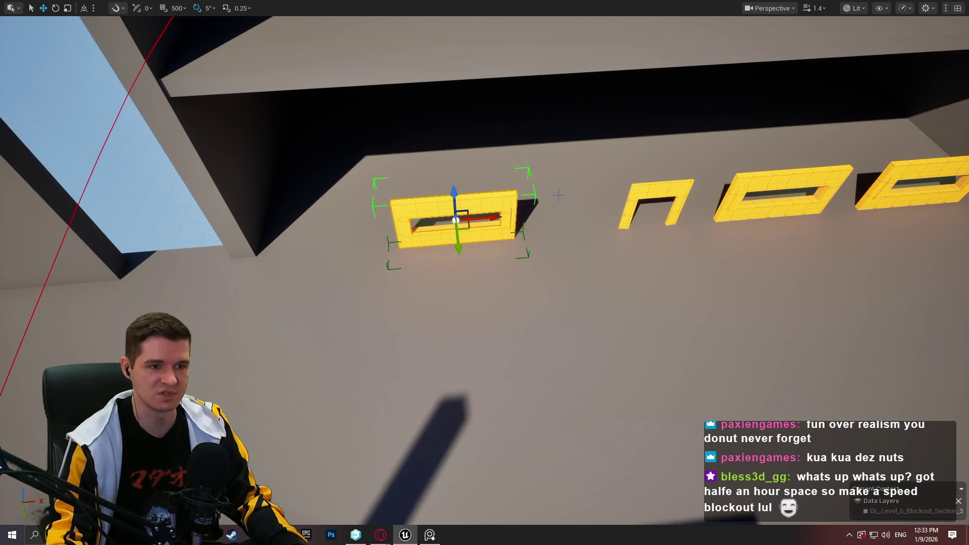
key(ctrl+z)
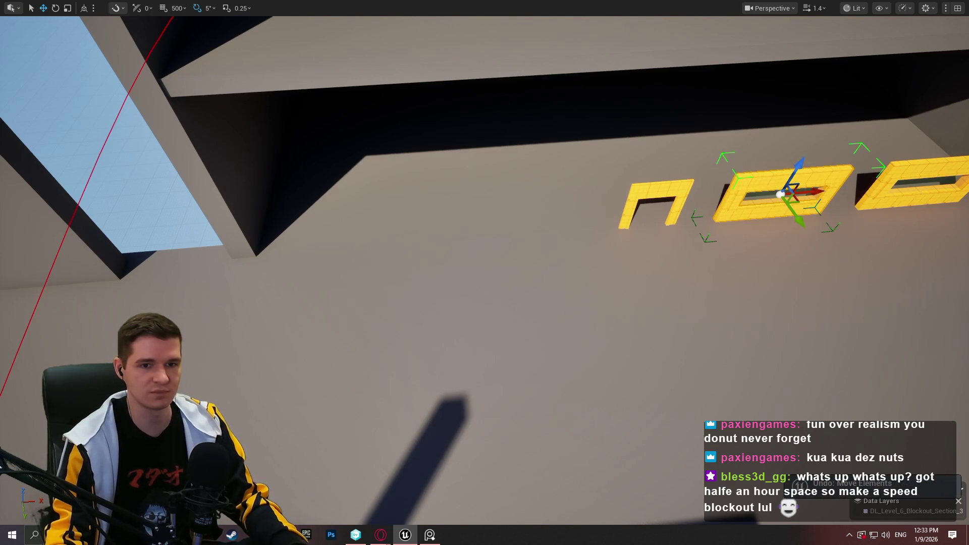
drag(786, 170, 807, 134)
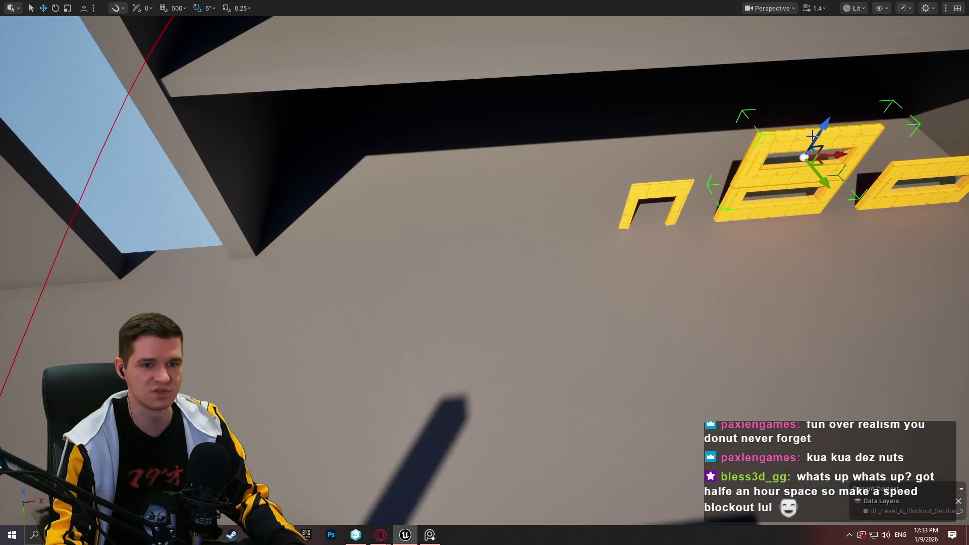
key(ctrl+z)
key(ctrl+z)
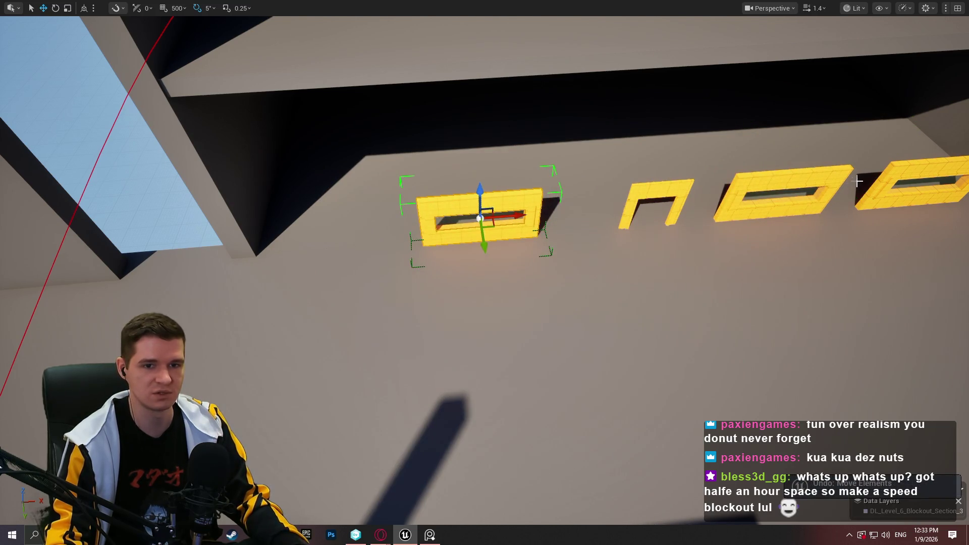
click(929, 172)
key(ctrl+z)
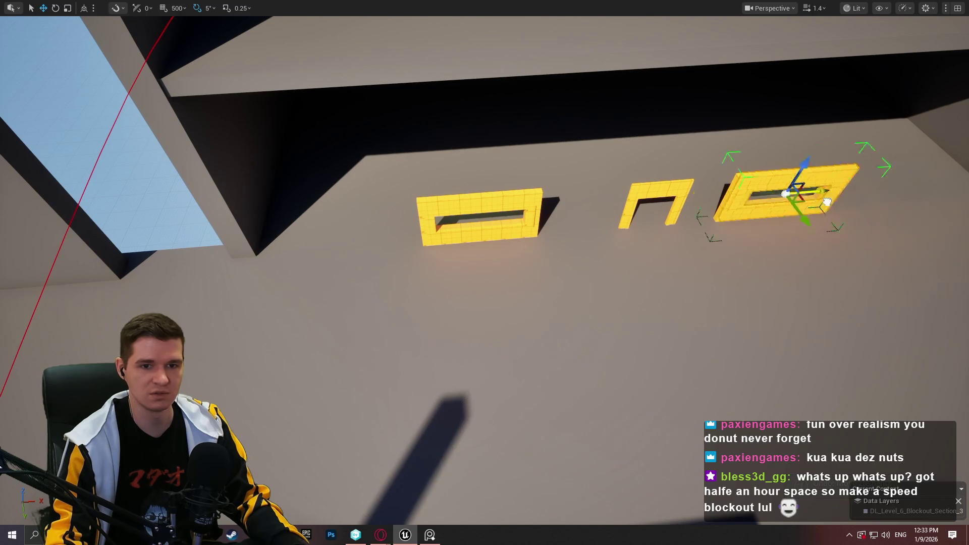
key(ctrl+z)
key(ctrl+y)
key(ctrl+y)
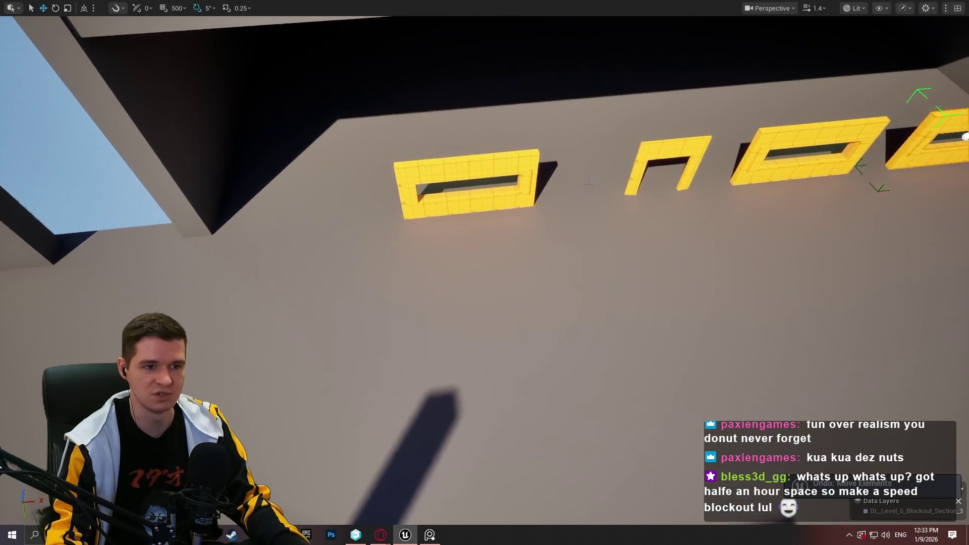
Move the leftmost frame closer to the arch and duplicate it further left along the row
click(503, 164)
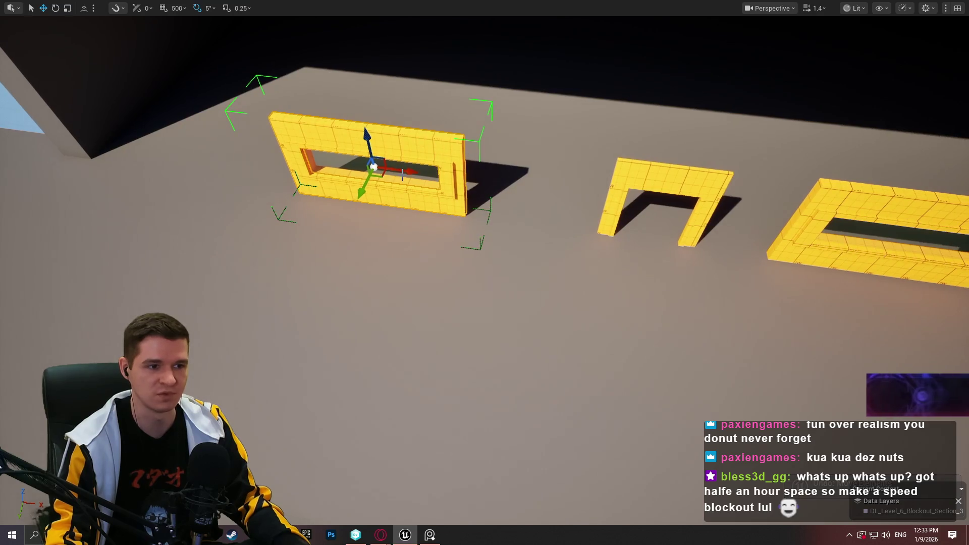
drag(404, 169, 470, 180)
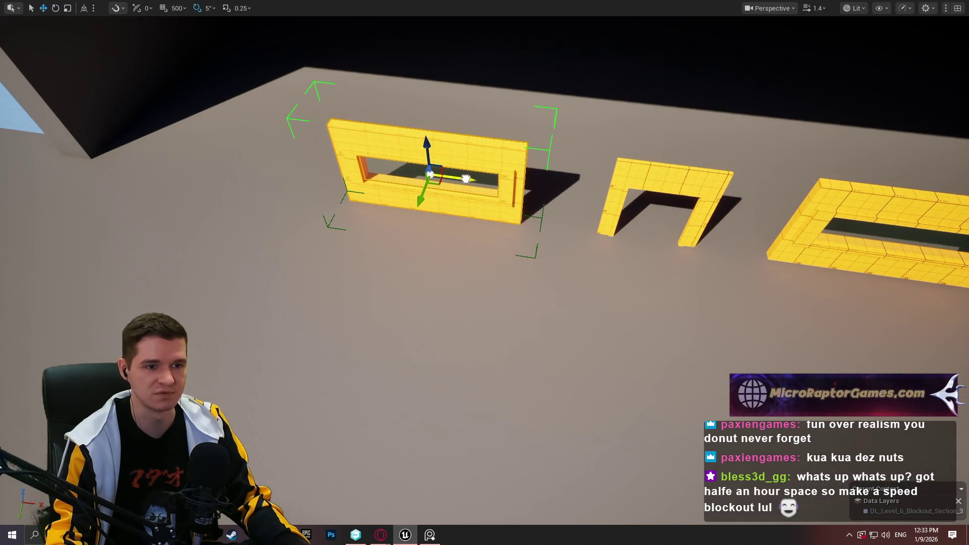
mouse_move(707, 151)
mouse_down()
mouse_move(717, 167)
mouse_move(745, 118)
mouse_up()
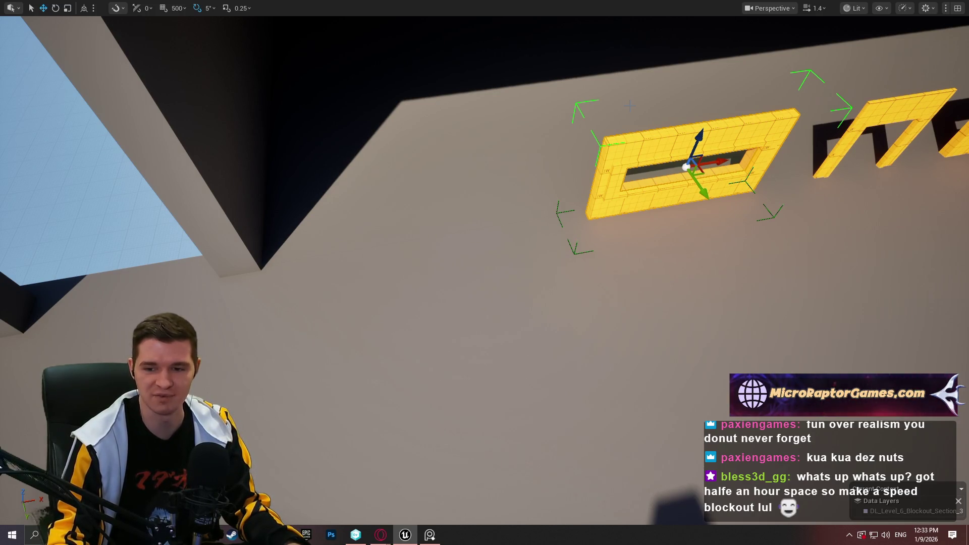
drag(604, 74, 621, 96)
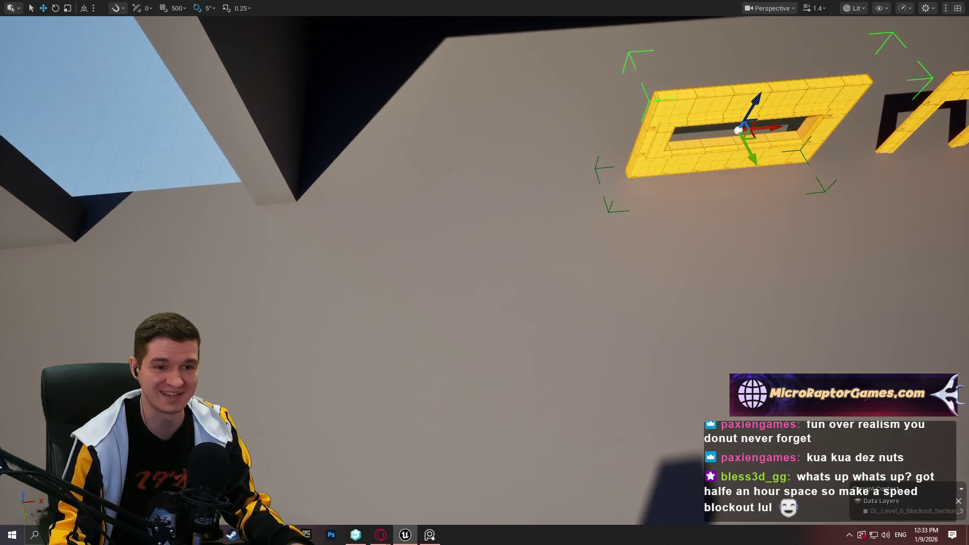
drag(780, 128, 507, 155)
mouse_move(484, 273)
mouse_down()
mouse_move(555, 267)
mouse_move(484, 293)
mouse_move(505, 252)
mouse_move(495, 283)
mouse_move(485, 202)
mouse_move(484, 353)
mouse_move(495, 364)
mouse_move(470, 272)
mouse_move(449, 313)
mouse_move(437, 243)
mouse_up()
scroll(484, 272, up, 3)
scroll(484, 273, up, 4)
scroll(485, 272, up, 1)
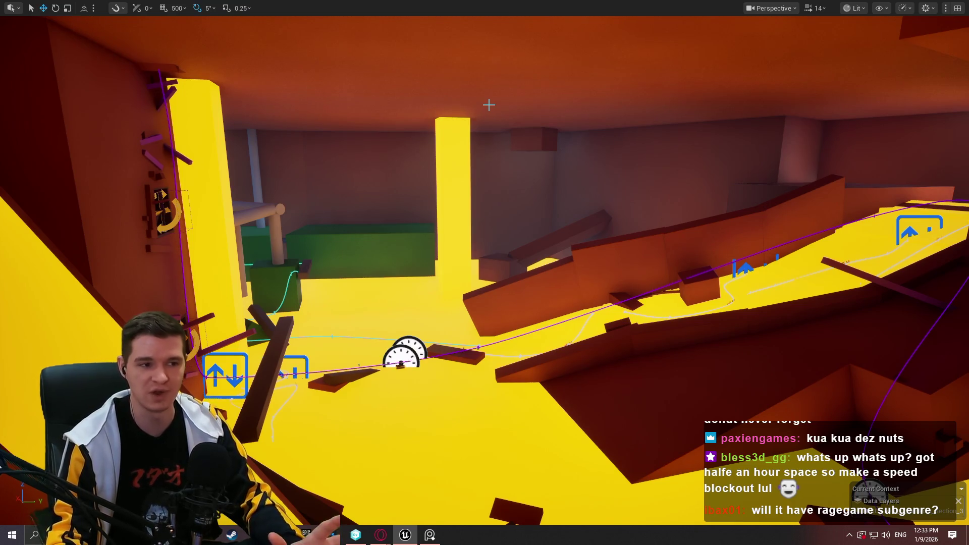
drag(533, 160, 528, 177)
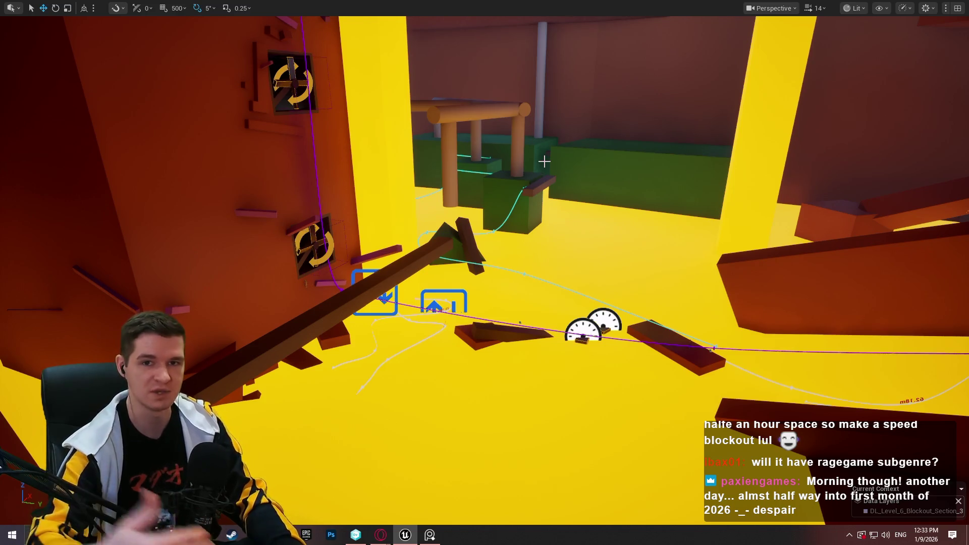
mouse_move(545, 162)
mouse_down()
mouse_move(535, 202)
mouse_move(543, 121)
mouse_move(535, 212)
mouse_move(458, 229)
mouse_up()
scroll(537, 181, down, 3)
Select all four wall-base yellow frames and Alt-drag copies of them straight up onto the upper shelf
click(410, 231)
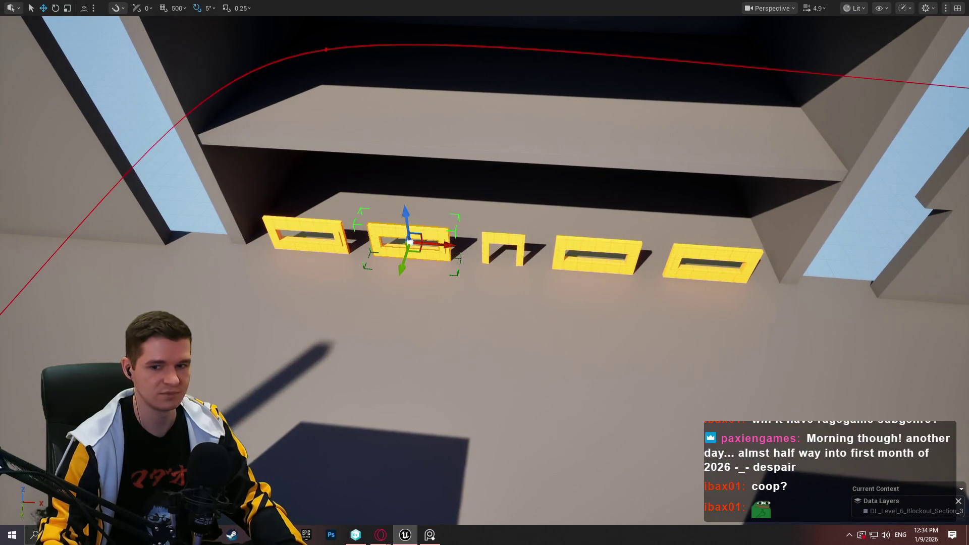
mouse_move(683, 216)
mouse_down()
mouse_move(671, 217)
mouse_move(683, 216)
mouse_up()
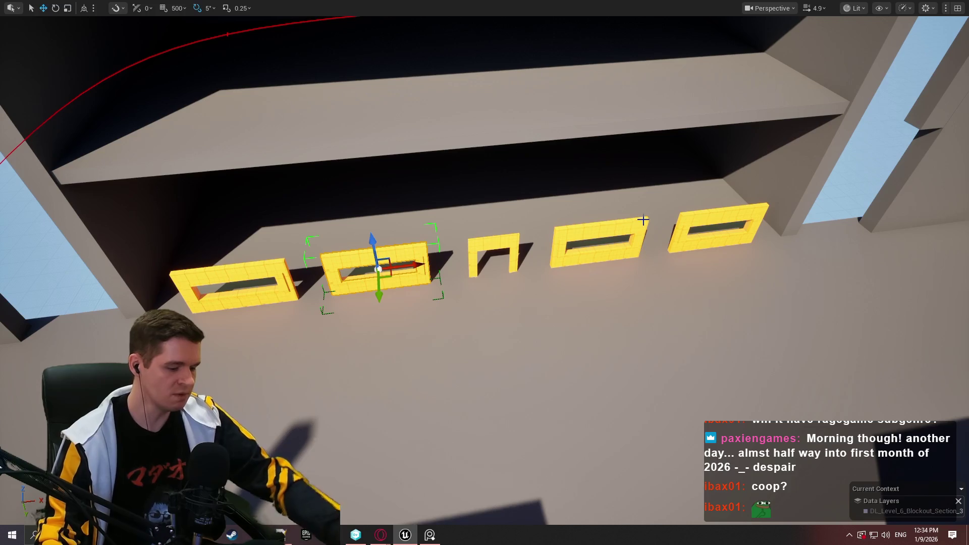
click(715, 224)
click(583, 225)
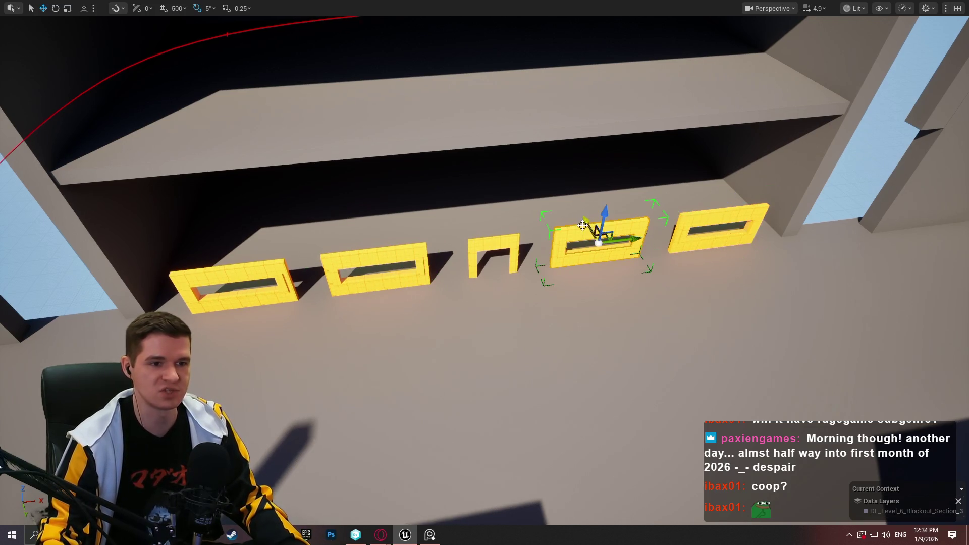
click(705, 222)
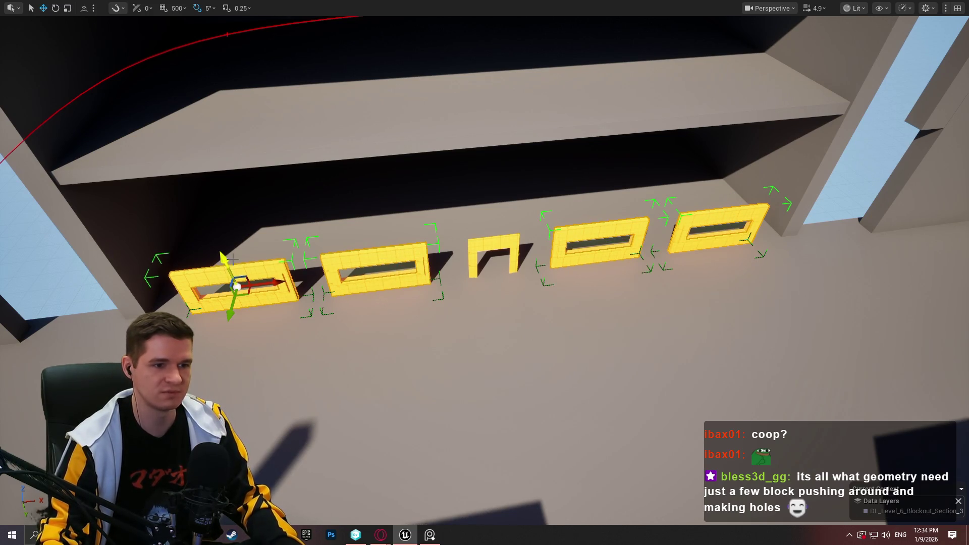
scroll(485, 273, up, 5)
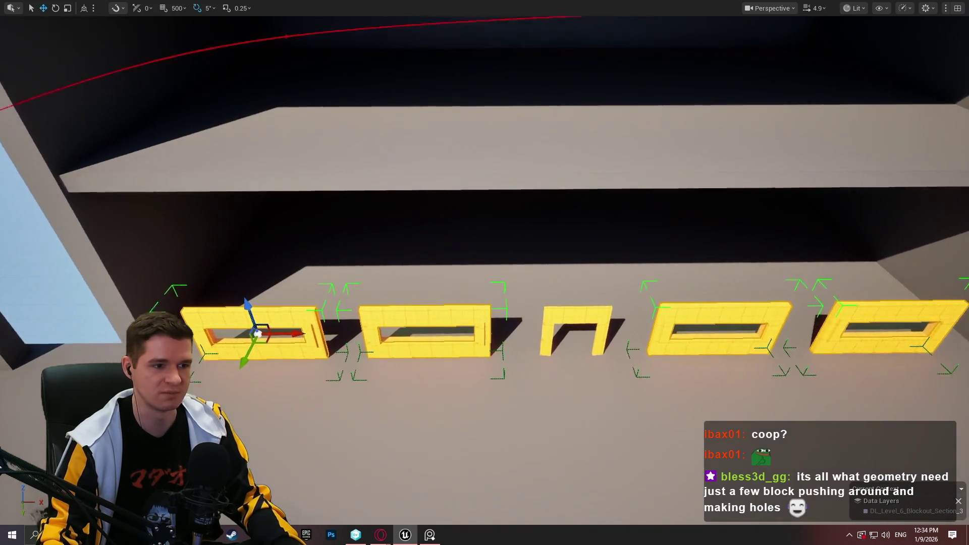
scroll(255, 296, up, 3)
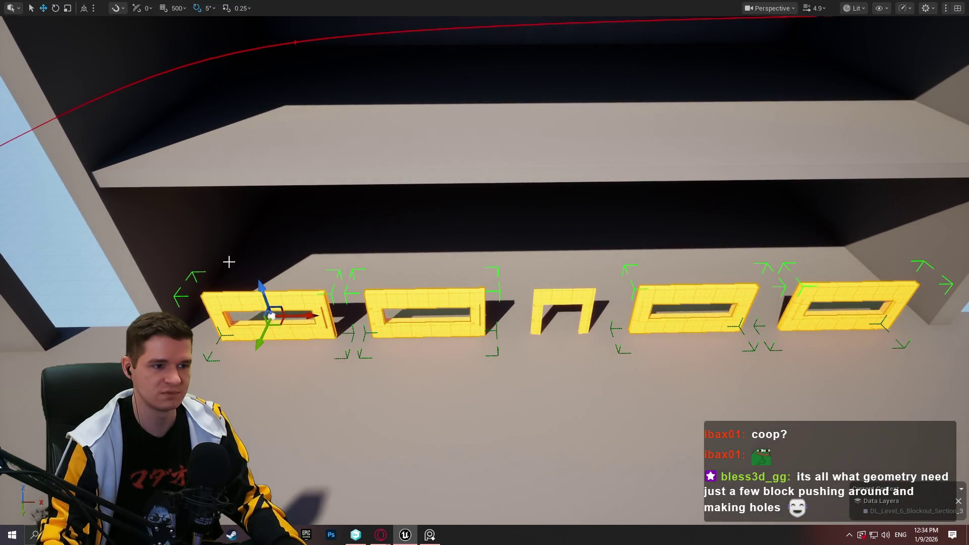
scroll(229, 261, down, 3)
scroll(333, 262, up, 2)
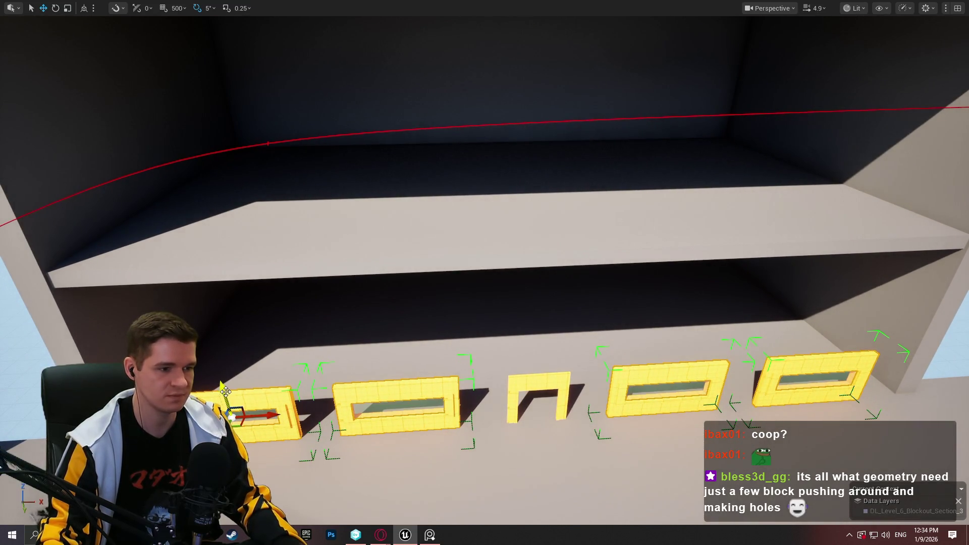
mouse_move(226, 392)
mouse_down()
mouse_move(210, 156)
mouse_move(207, 170)
mouse_move(217, 135)
mouse_move(219, 169)
mouse_move(223, 158)
mouse_up()
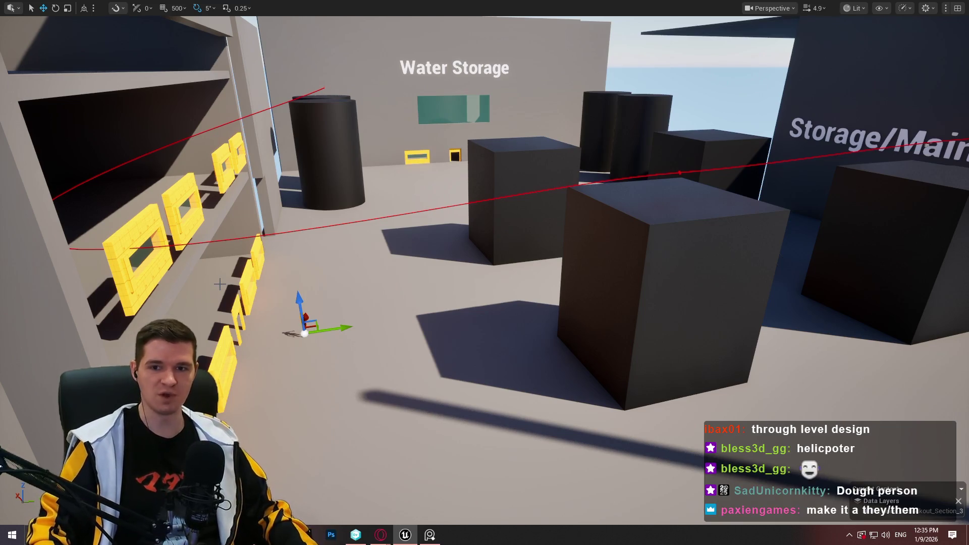
Raise the mannequin onto the upper shelf right next to the copied yellow frames
mouse_move(220, 325)
mouse_down()
mouse_move(151, 323)
mouse_move(238, 303)
mouse_up()
mouse_move(476, 416)
mouse_down()
mouse_move(467, 413)
mouse_move(475, 416)
mouse_up()
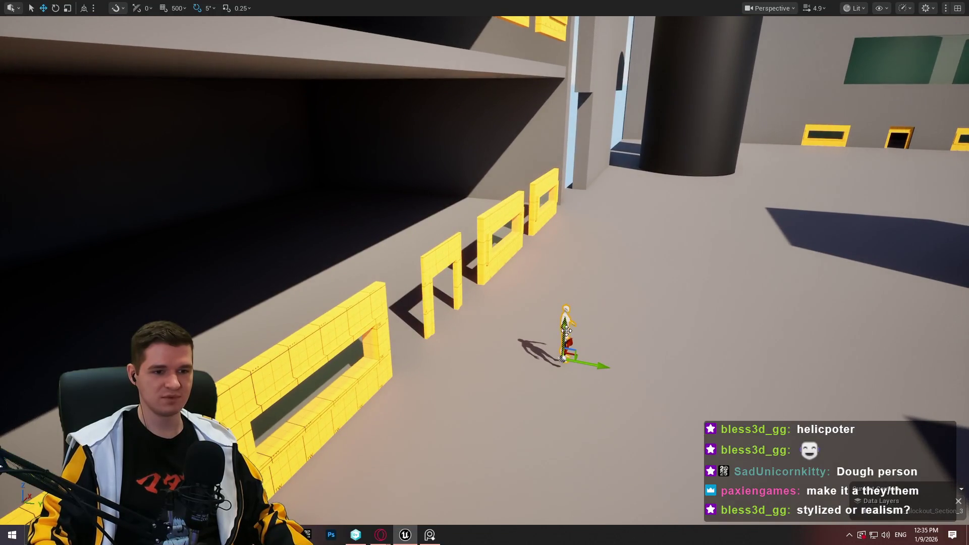
mouse_move(566, 330)
mouse_down()
mouse_move(573, 214)
mouse_move(530, 303)
mouse_up()
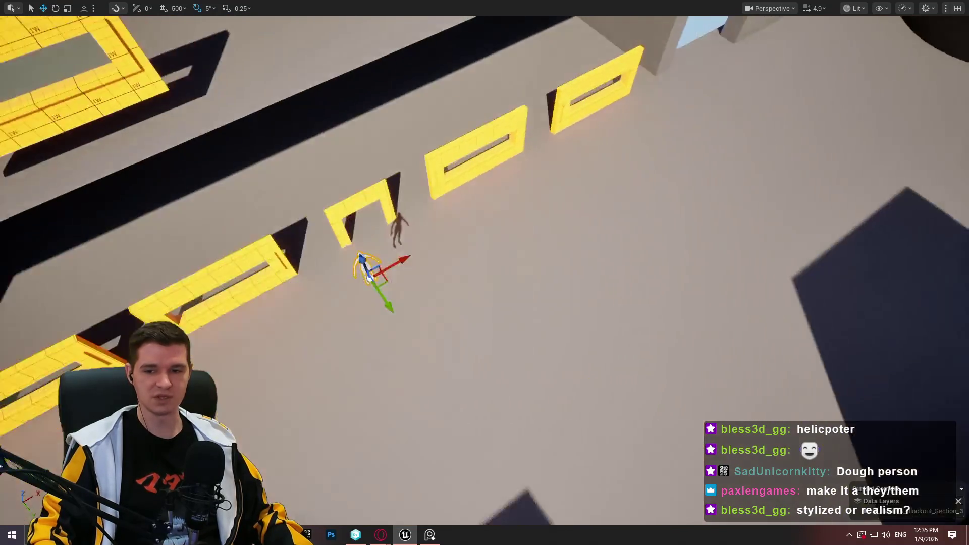
drag(484, 273, 469, 237)
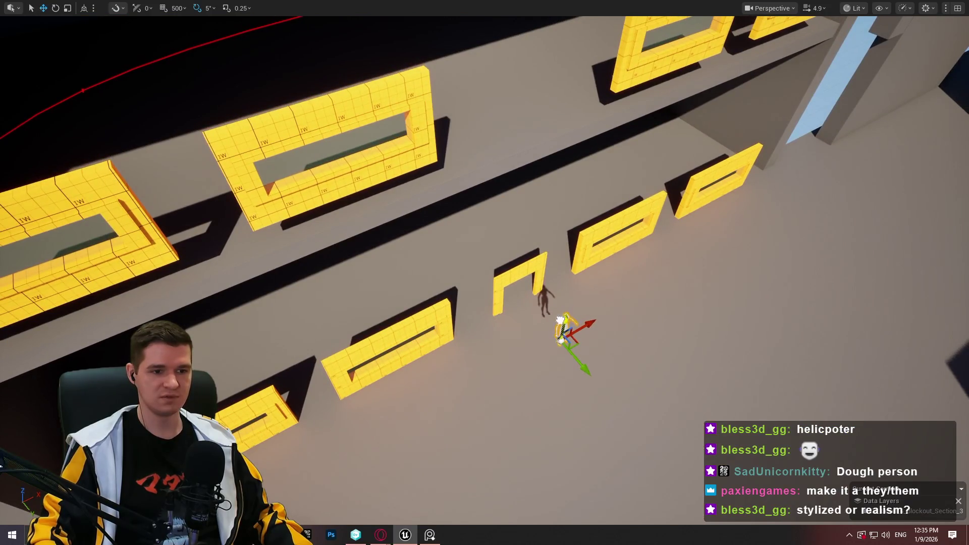
mouse_move(560, 320)
mouse_down()
mouse_move(605, 210)
mouse_move(510, 120)
mouse_up()
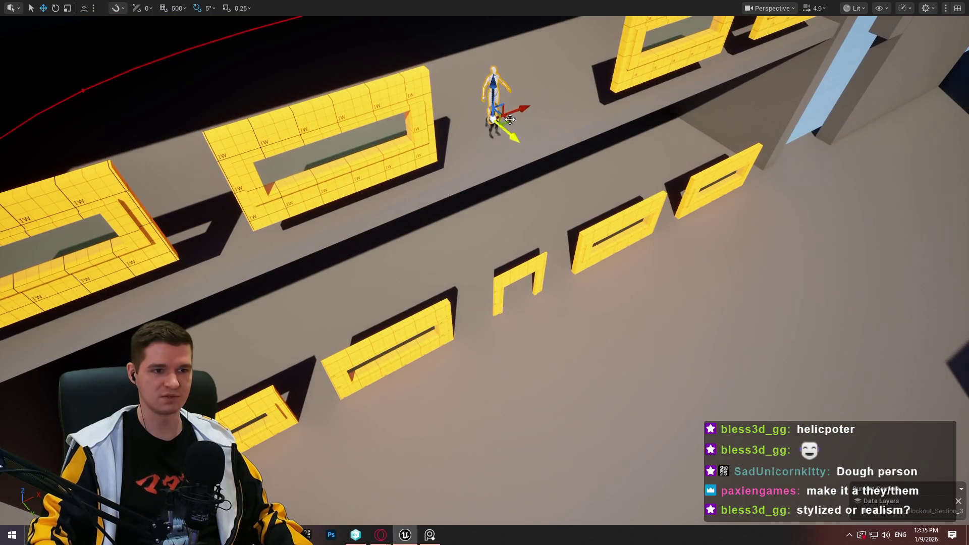
mouse_move(506, 165)
mouse_down()
mouse_move(472, 197)
mouse_move(475, 182)
mouse_move(578, 225)
mouse_up()
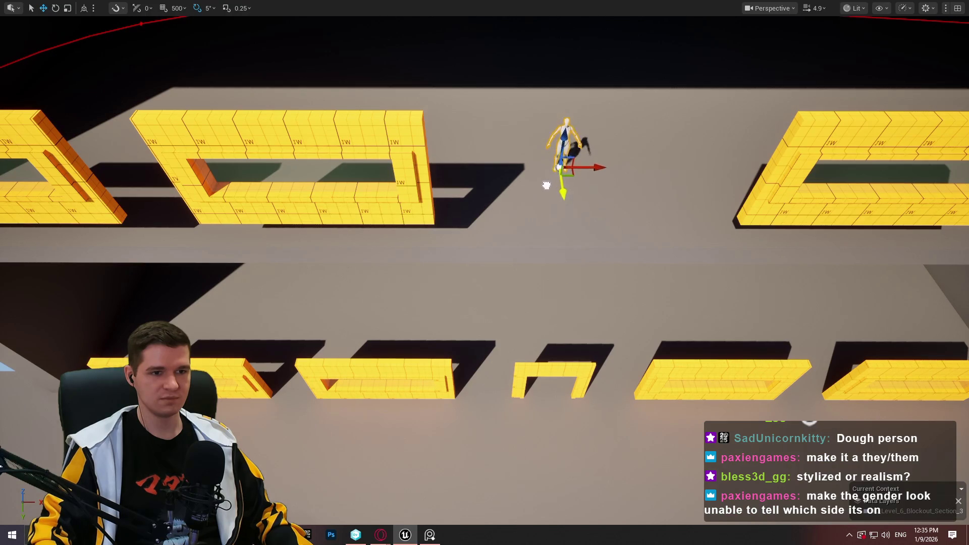
mouse_move(616, 239)
mouse_down()
mouse_move(595, 247)
mouse_move(586, 237)
mouse_move(591, 223)
mouse_move(576, 237)
mouse_move(535, 227)
mouse_move(485, 240)
mouse_move(454, 234)
mouse_move(725, 132)
mouse_up()
scroll(485, 273, down, 2)
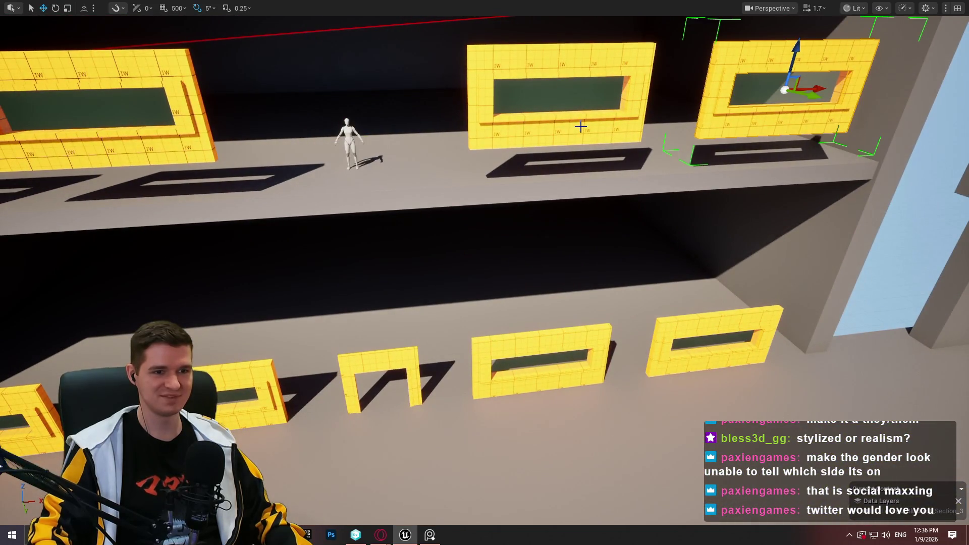
Multi-select the lower-row yellow frames plus the upper-left and upper-middle frames
click(667, 333)
click(585, 338)
drag(585, 337, 538, 361)
click(500, 362)
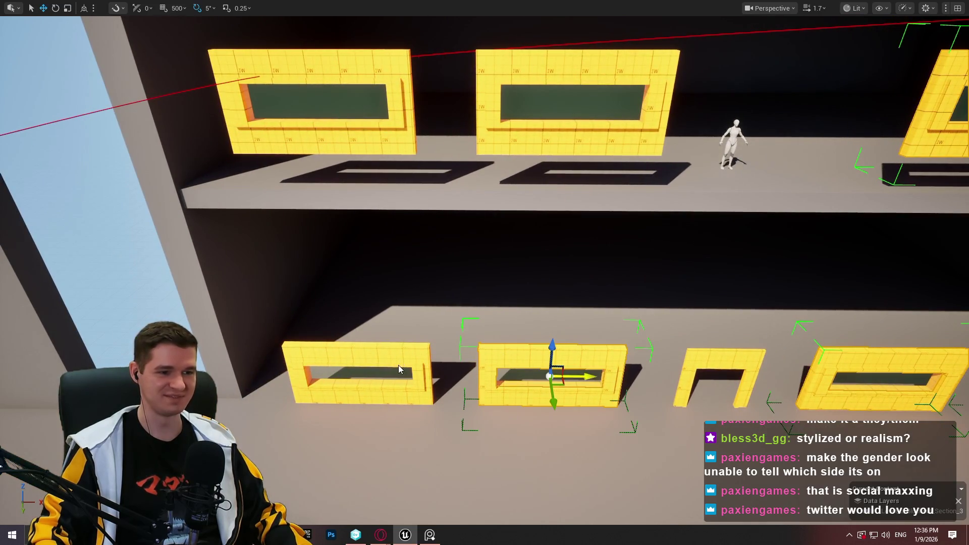
click(381, 362)
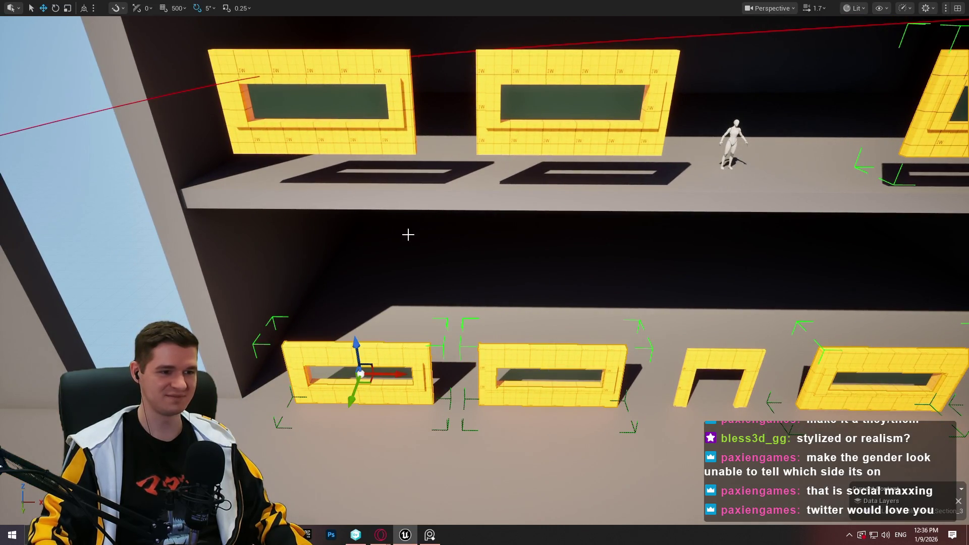
click(398, 146)
click(497, 143)
mouse_move(498, 144)
mouse_down()
mouse_move(545, 156)
mouse_move(604, 122)
mouse_up()
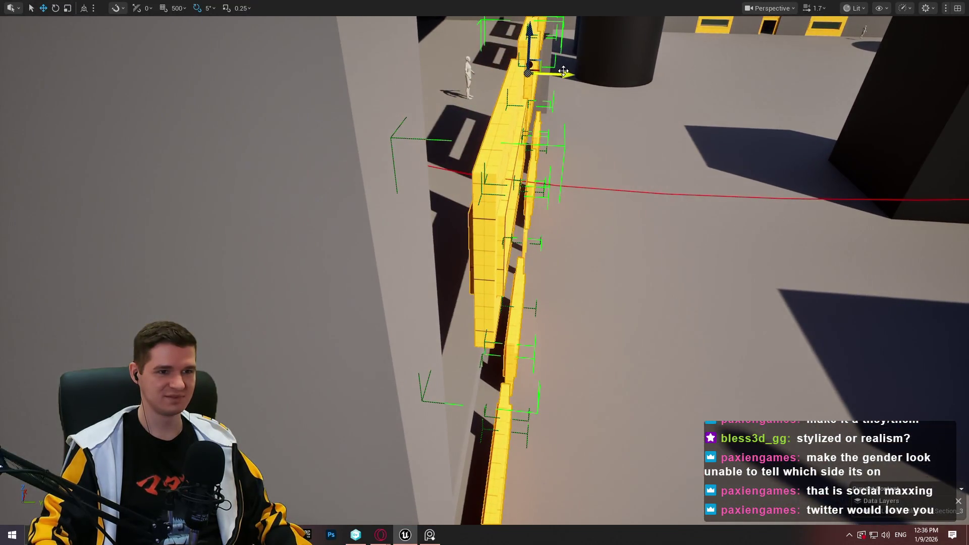
Slide the selected frames along the wall, undoing one wrong move, into better-spaced positions
drag(563, 71, 534, 78)
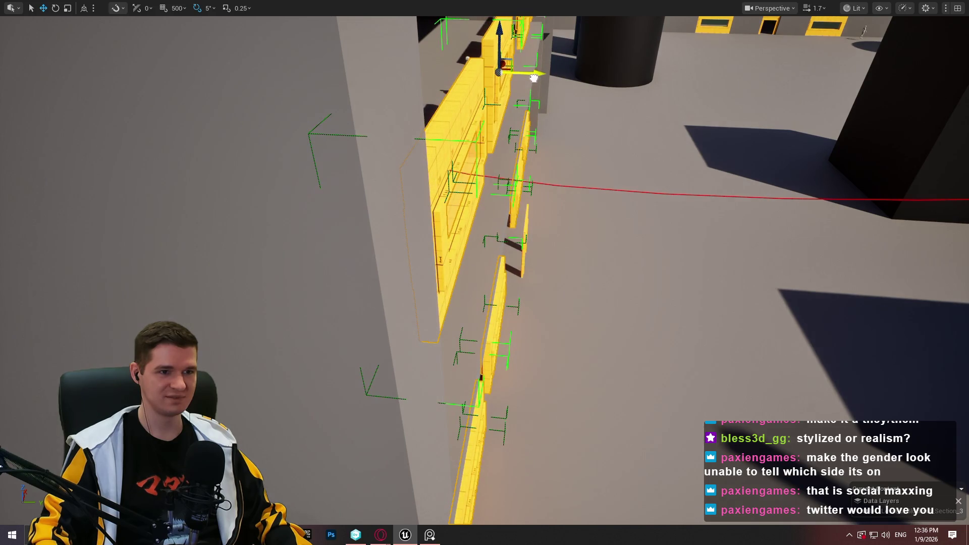
mouse_move(507, 181)
mouse_down()
mouse_move(583, 201)
mouse_move(545, 194)
mouse_move(539, 203)
mouse_up()
key(ctrl+z)
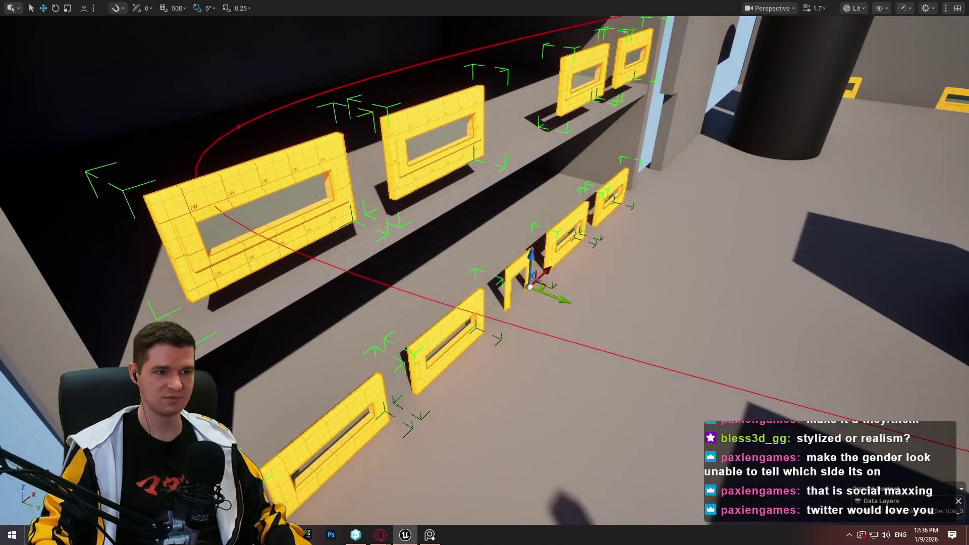
mouse_move(556, 297)
mouse_down()
mouse_move(528, 286)
mouse_move(564, 273)
mouse_move(540, 277)
mouse_up()
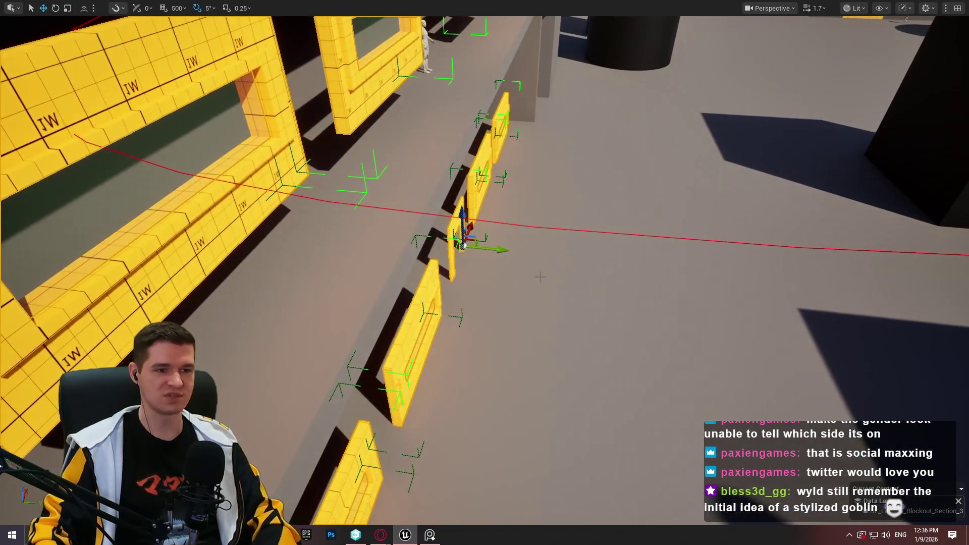
drag(501, 249, 525, 251)
scroll(525, 251, down, 3)
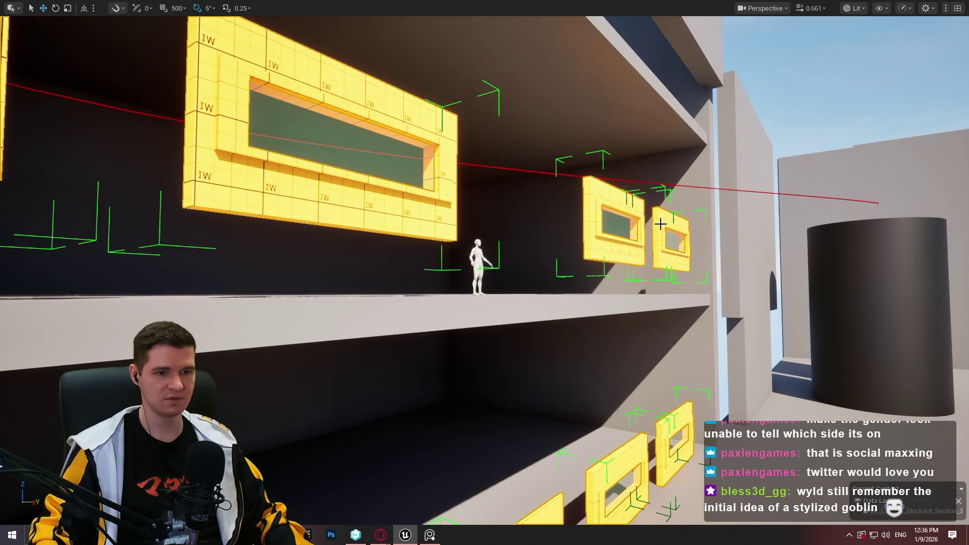
click(660, 223)
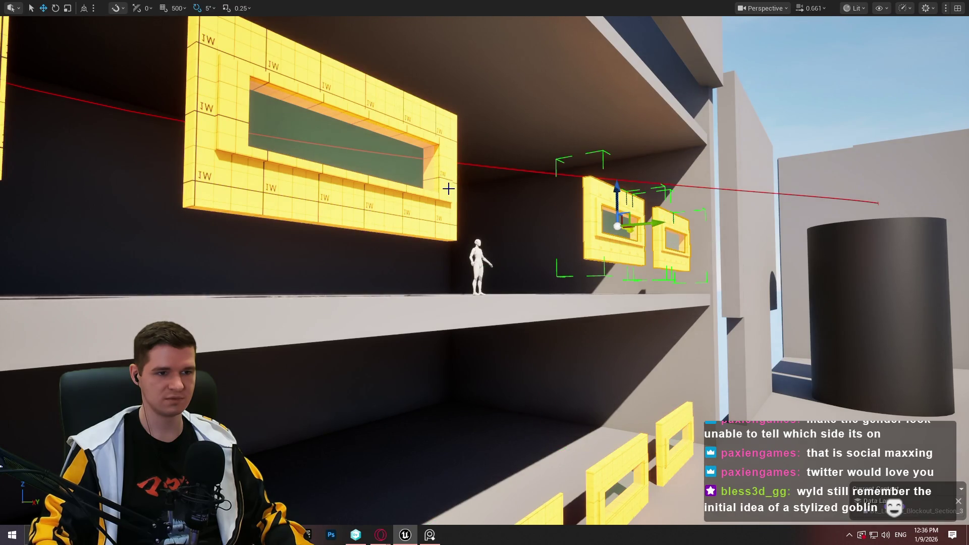
ctrl+click(449, 188)
ctrl+click(300, 155)
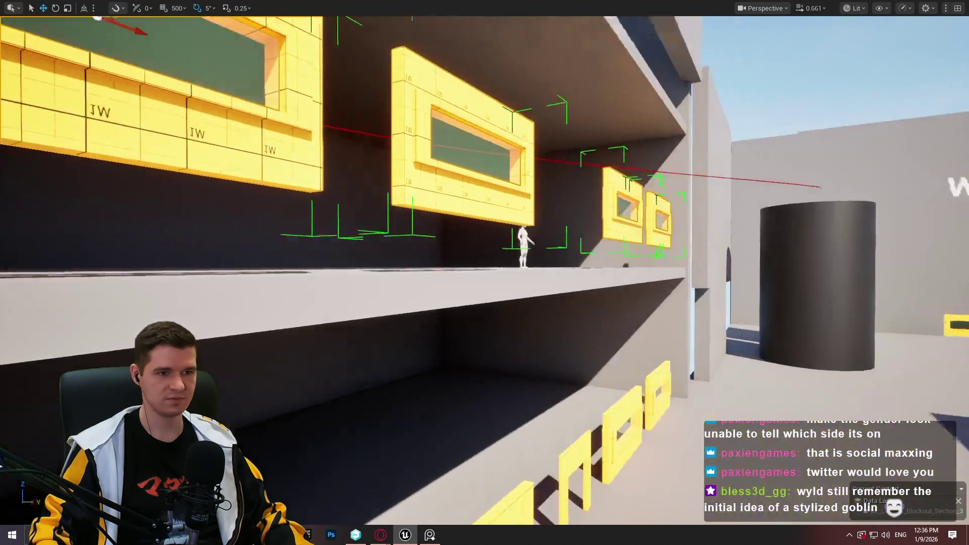
drag(342, 37, 342, 37)
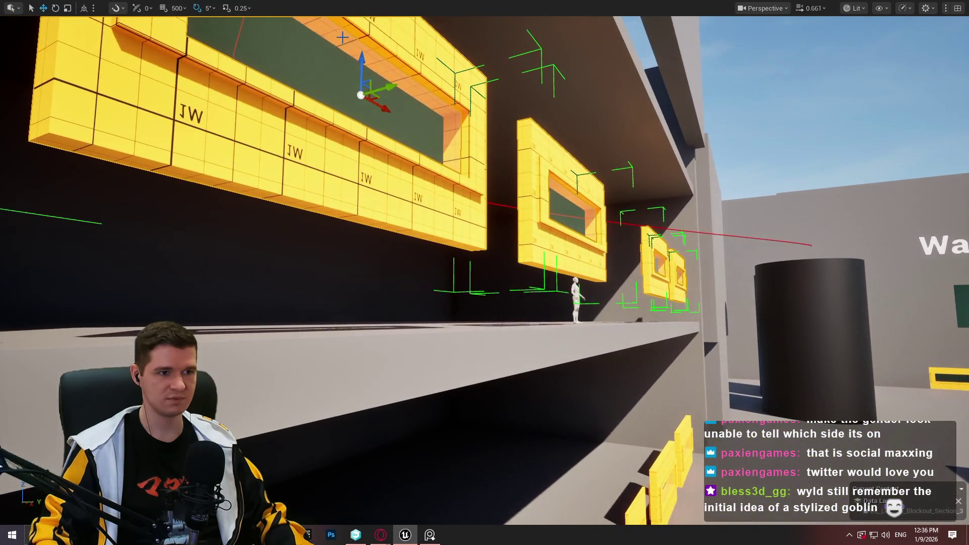
drag(347, 163, 346, 163)
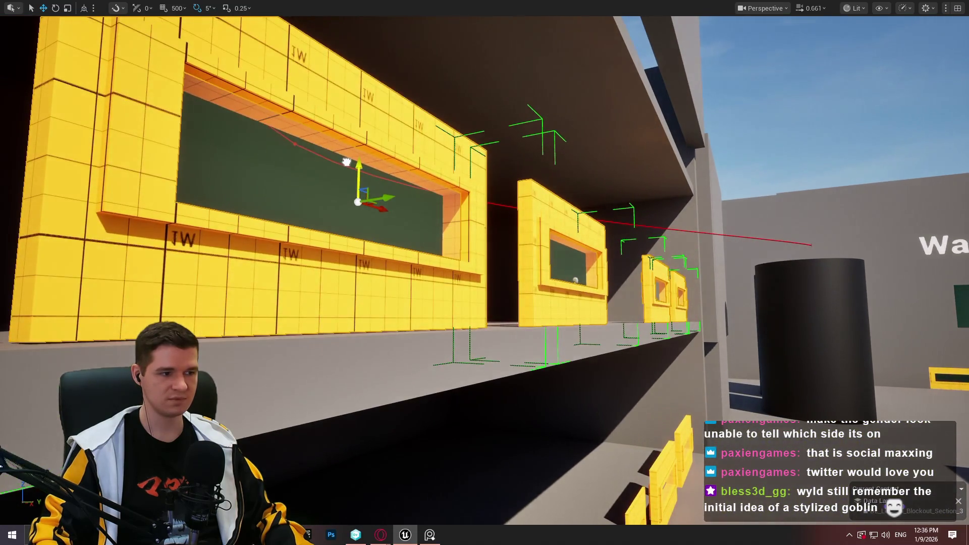
drag(538, 173, 538, 173)
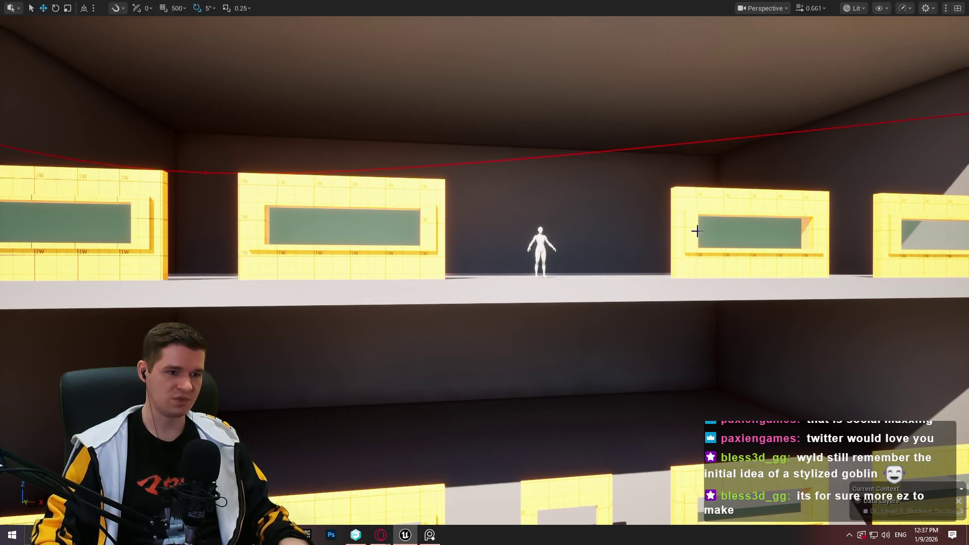
scroll(632, 224, down, 3)
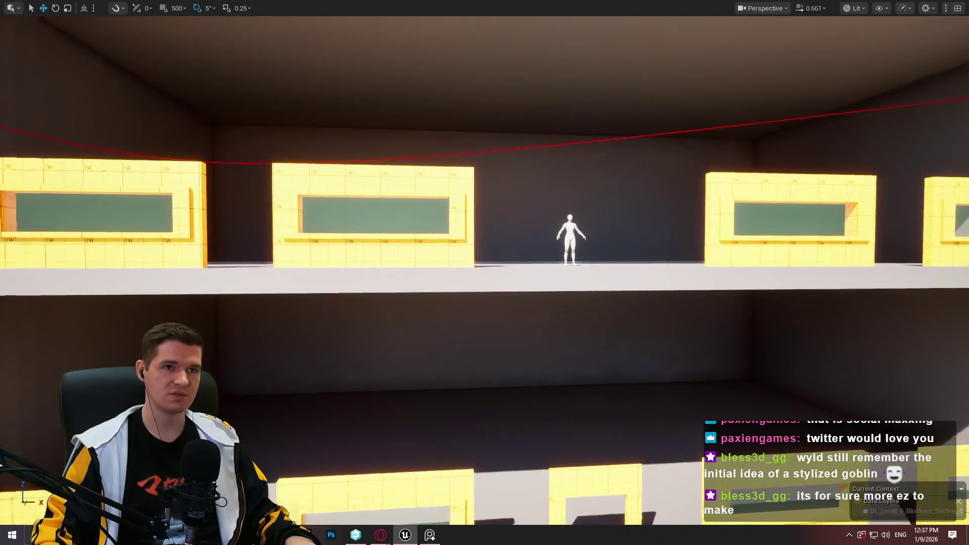
key(w)
key(w)
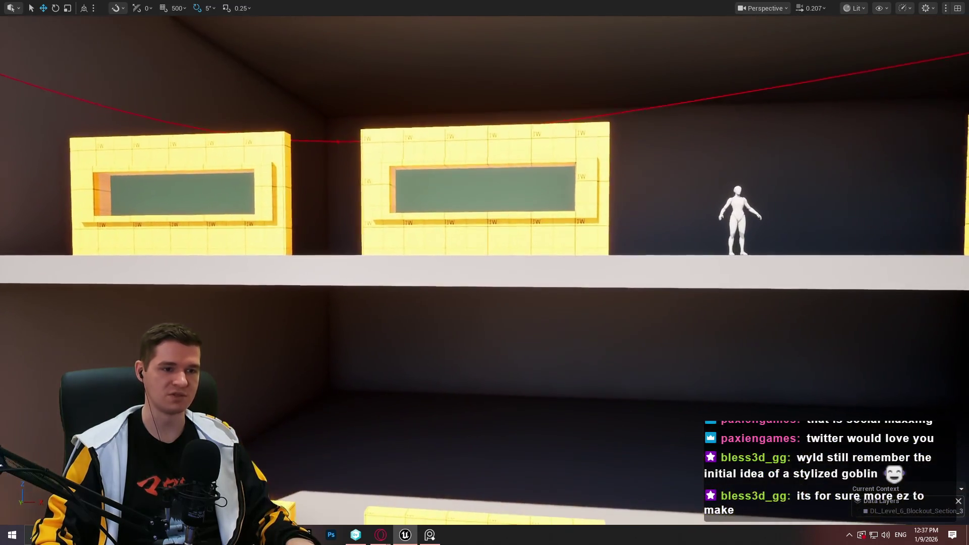
key(a)
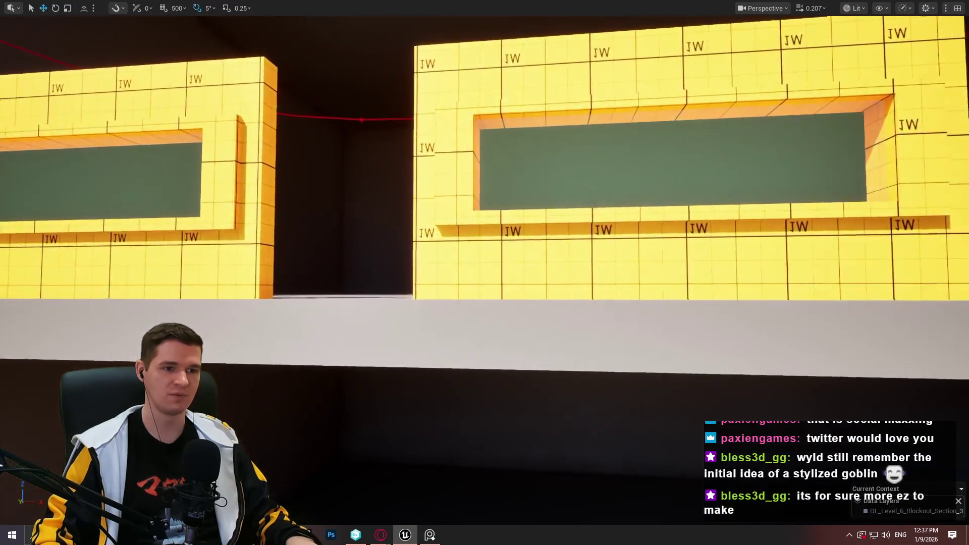
key(w)
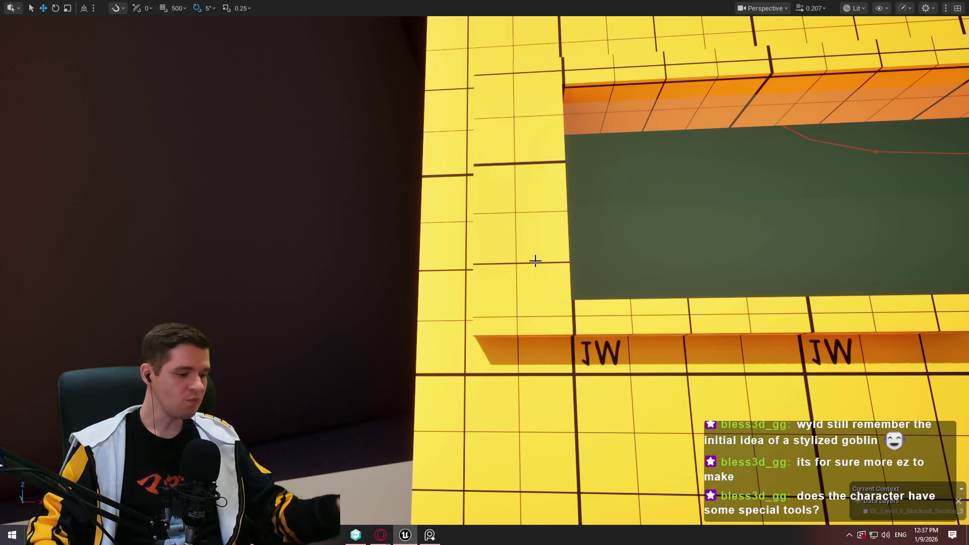
mouse_move(520, 291)
mouse_down()
mouse_move(535, 348)
mouse_move(505, 354)
mouse_move(470, 313)
mouse_move(484, 298)
mouse_move(517, 300)
mouse_move(520, 323)
mouse_move(567, 253)
mouse_up()
scroll(503, 298, up, 2)
Nudge the mannequin slightly along the upper shelf
click(536, 95)
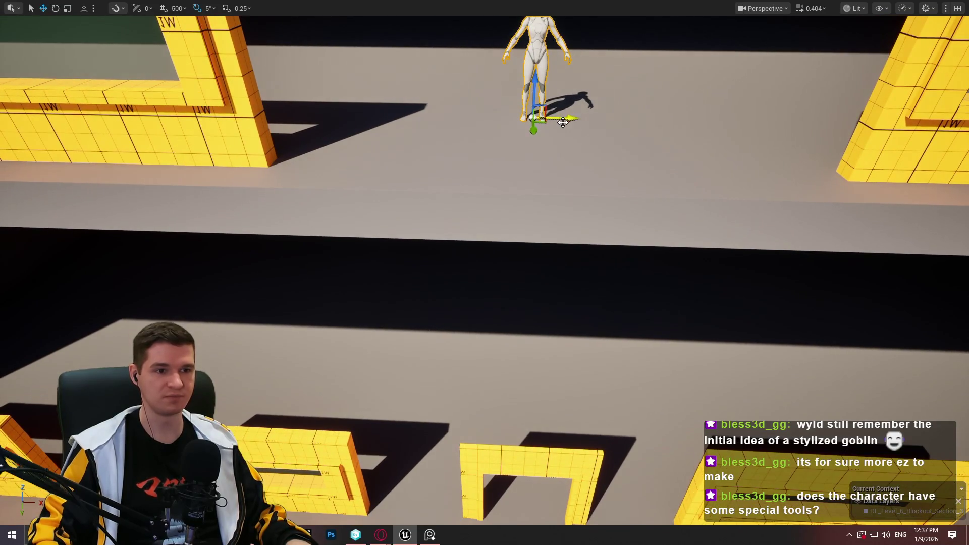
mouse_move(564, 113)
mouse_down()
mouse_move(575, 112)
mouse_move(576, 131)
mouse_up()
scroll(575, 131, up, 1)
scroll(485, 273, up, 2)
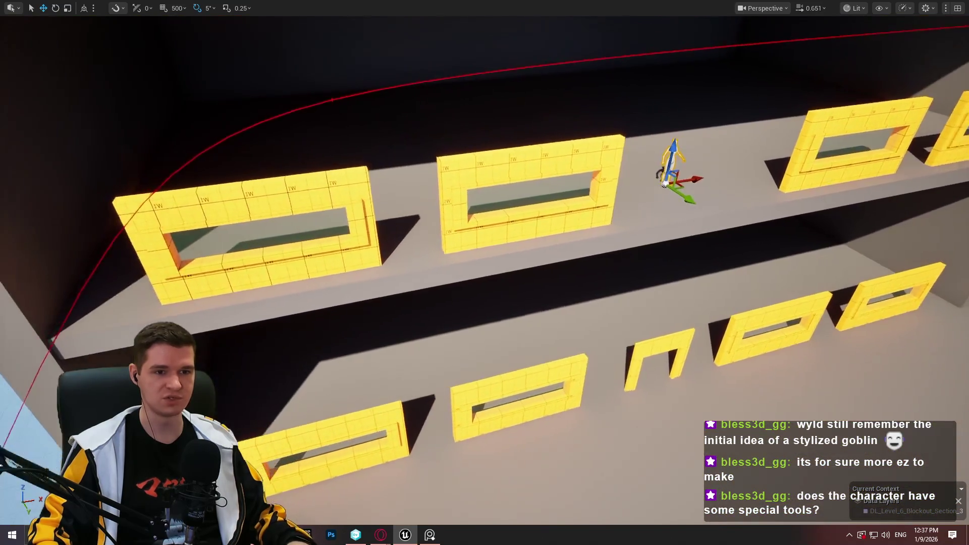
scroll(484, 272, down, 3)
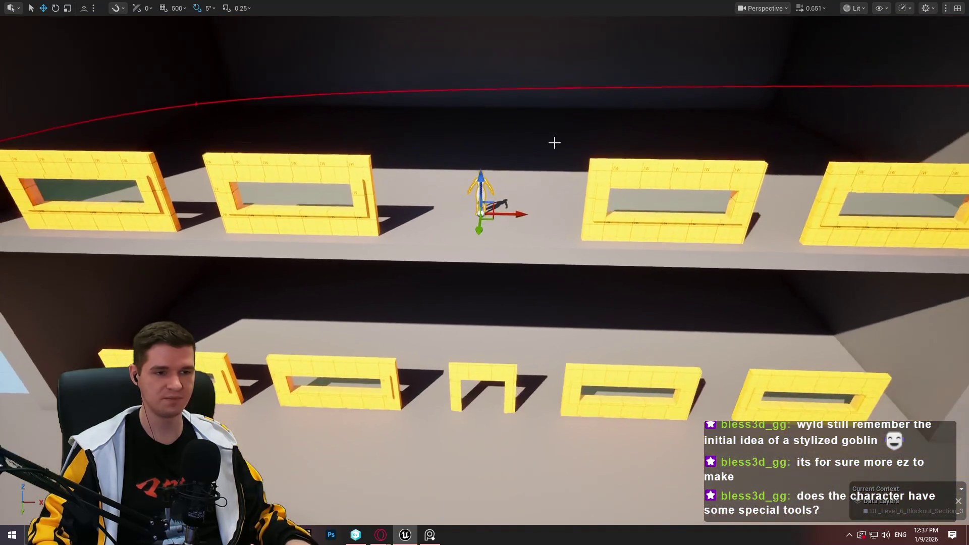
Slide the upper-shelf window frame a little left, then select the second frame on the shelf
click(676, 187)
drag(694, 207, 644, 208)
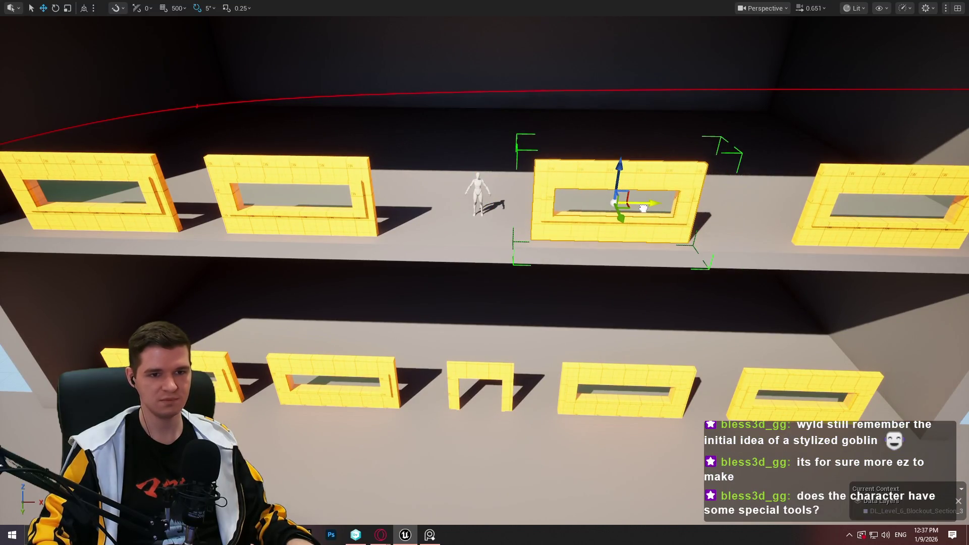
click(363, 171)
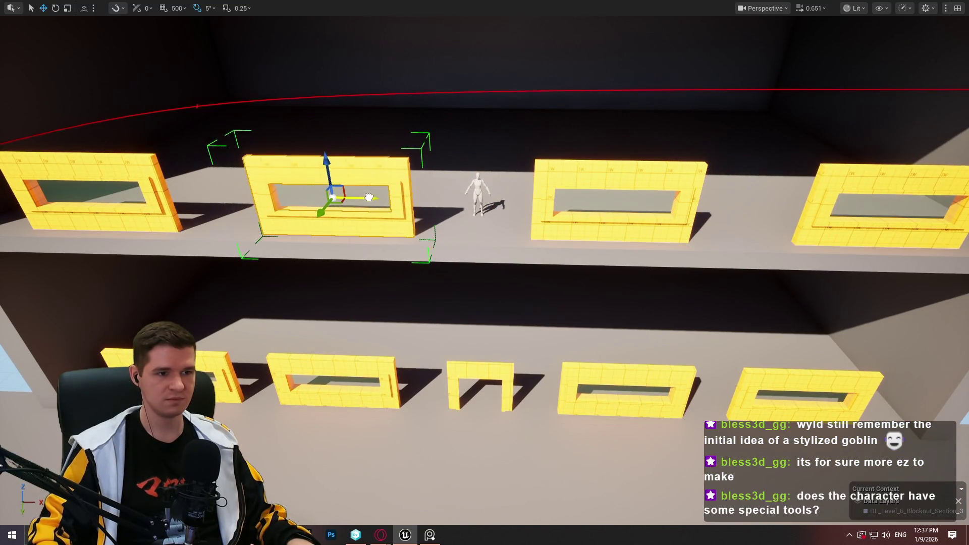
scroll(376, 196, down, 2)
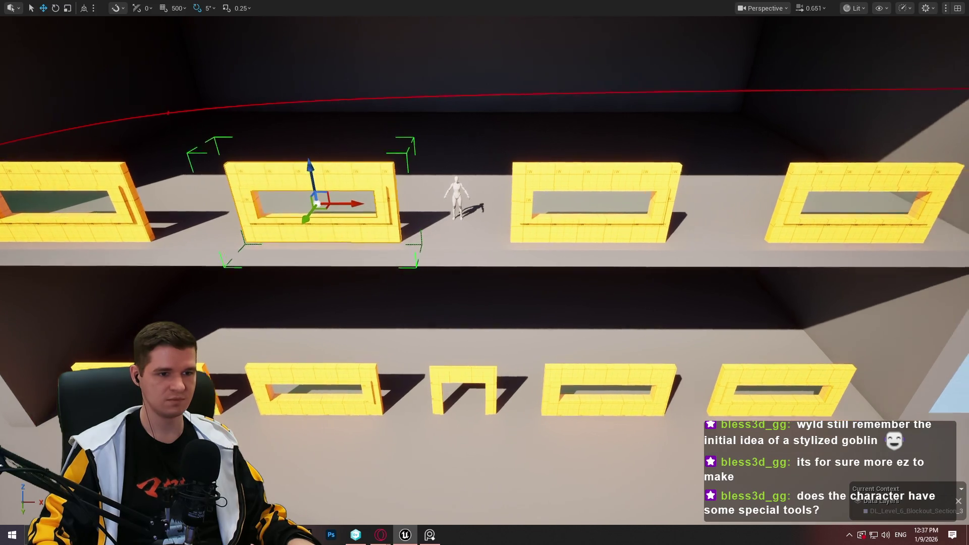
scroll(376, 197, up, 3)
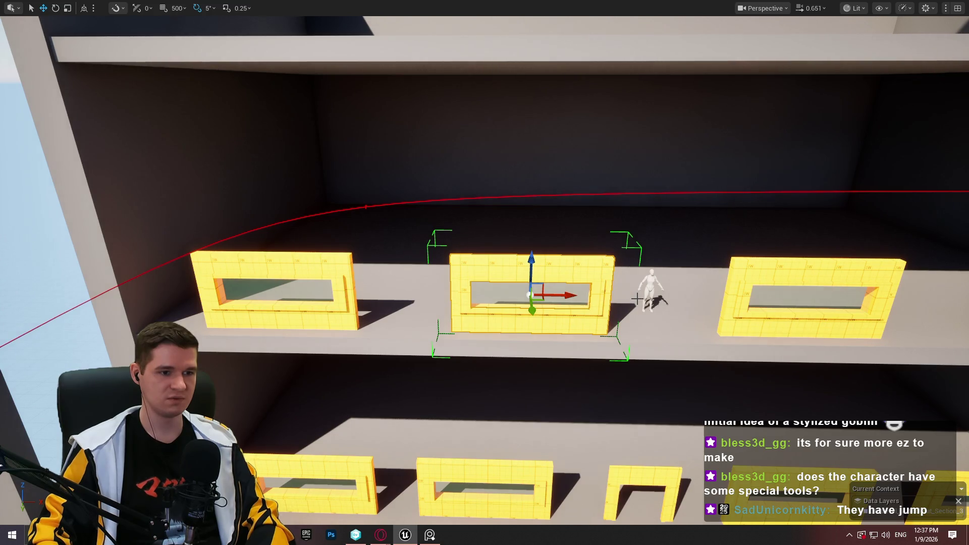
Delete the middle window frame, confirming the referenced-actor prompt, and nudge the mannequin slightly left
key(Delete)
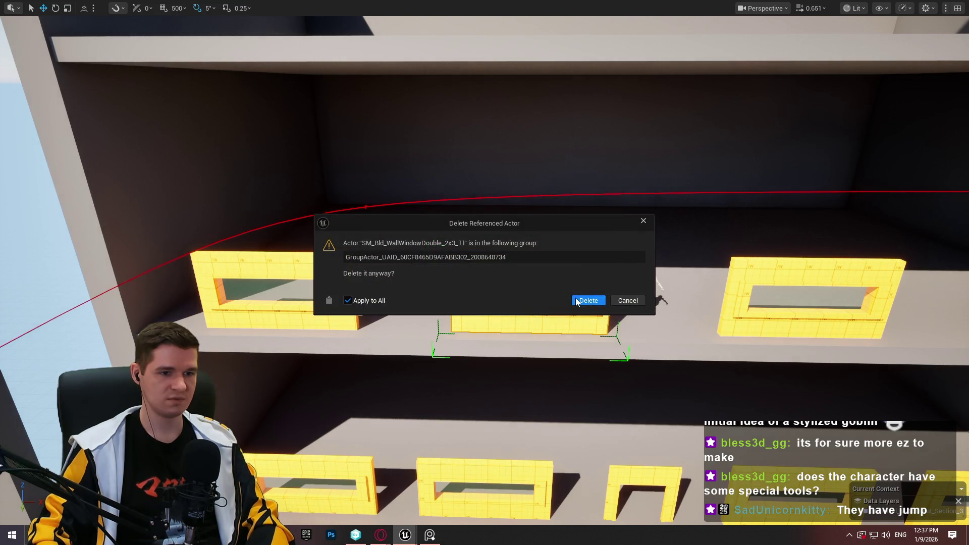
click(577, 302)
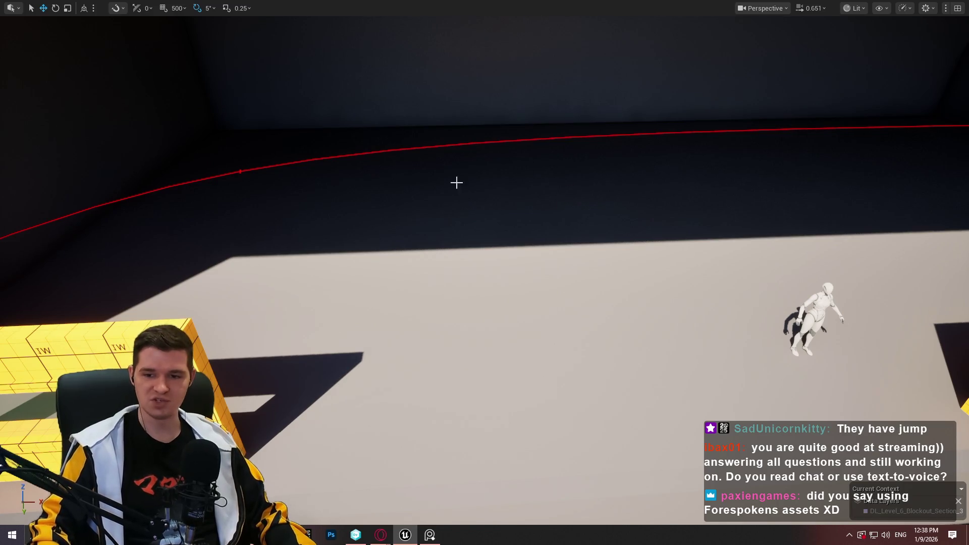
drag(456, 183, 456, 222)
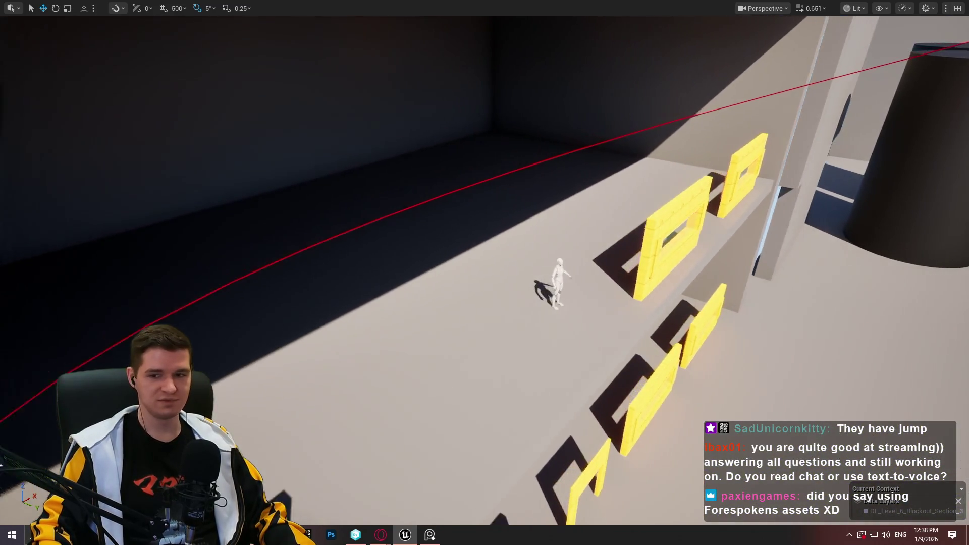
mouse_move(504, 291)
mouse_down()
mouse_move(520, 275)
mouse_move(504, 292)
mouse_up()
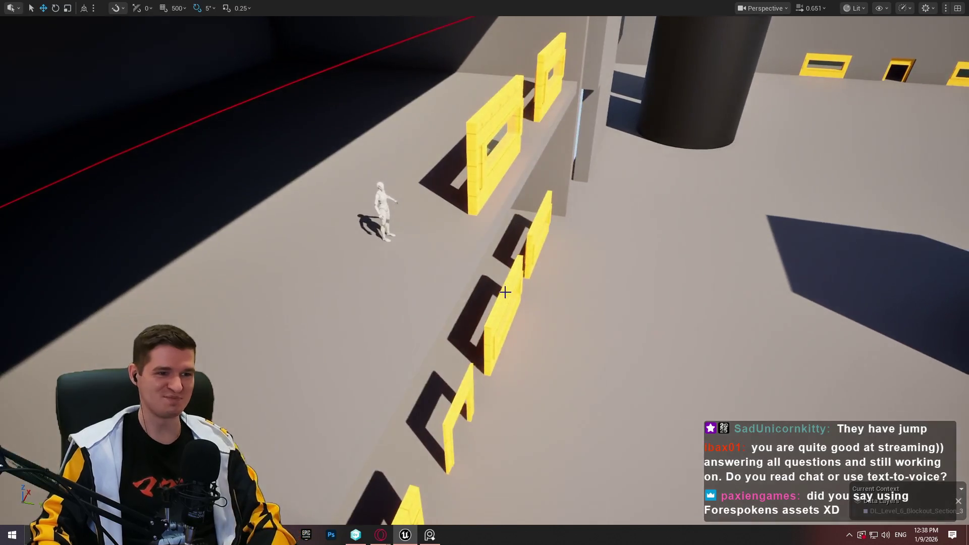
click(378, 199)
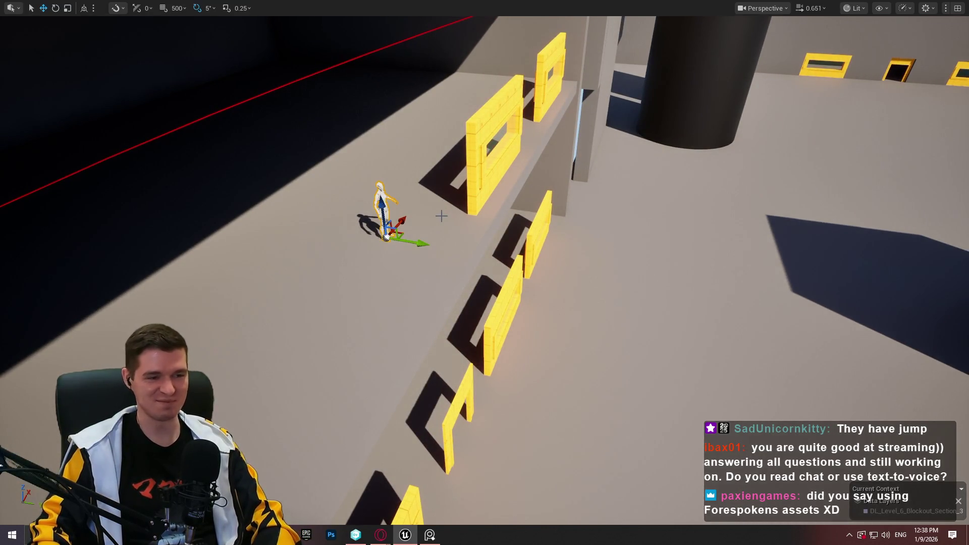
mouse_move(413, 240)
mouse_down()
mouse_move(399, 225)
mouse_move(318, 212)
mouse_move(373, 242)
mouse_move(363, 232)
mouse_move(414, 247)
mouse_move(383, 189)
mouse_up()
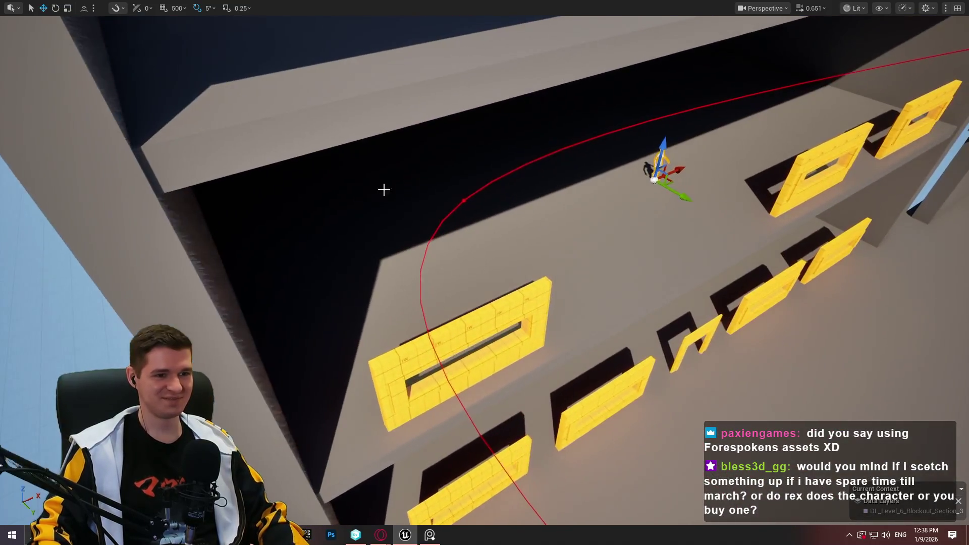
Reposition a red spline point, turning its direction about 35 degrees and shifting it sideways
click(471, 202)
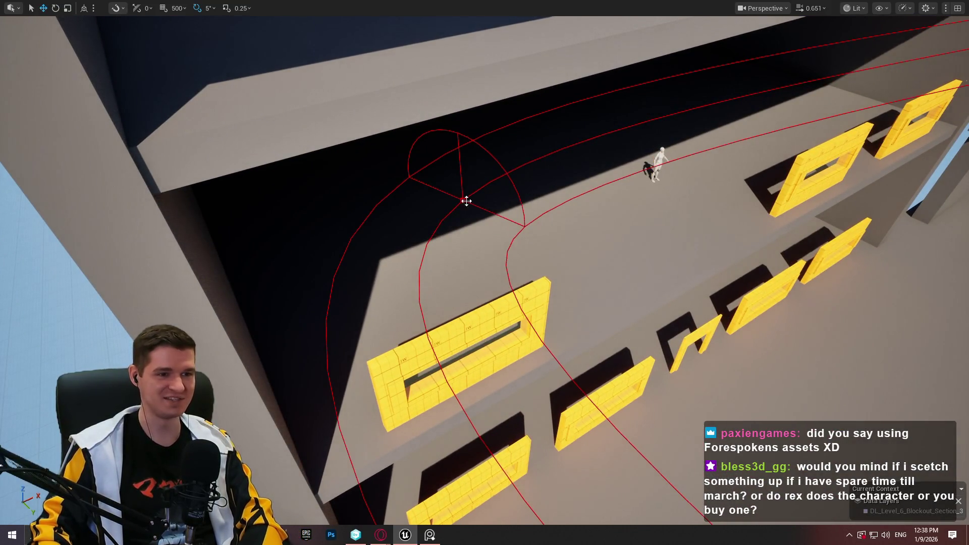
mouse_move(466, 201)
mouse_down()
mouse_move(584, 130)
mouse_move(670, 99)
mouse_up()
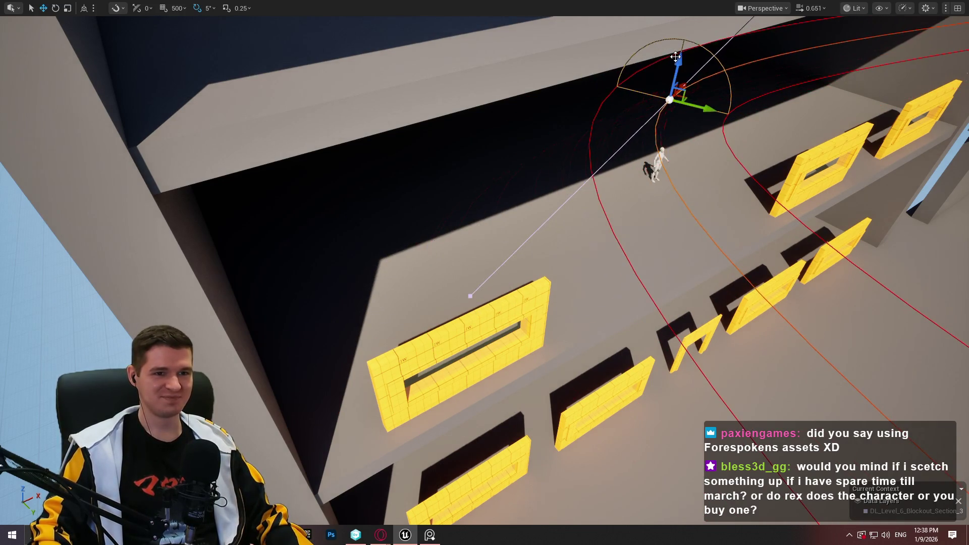
mouse_move(676, 56)
mouse_down()
mouse_move(658, 161)
mouse_move(656, 126)
mouse_move(601, 56)
mouse_up()
mouse_move(474, 263)
mouse_down()
mouse_move(474, 241)
mouse_move(467, 271)
mouse_move(481, 273)
mouse_up()
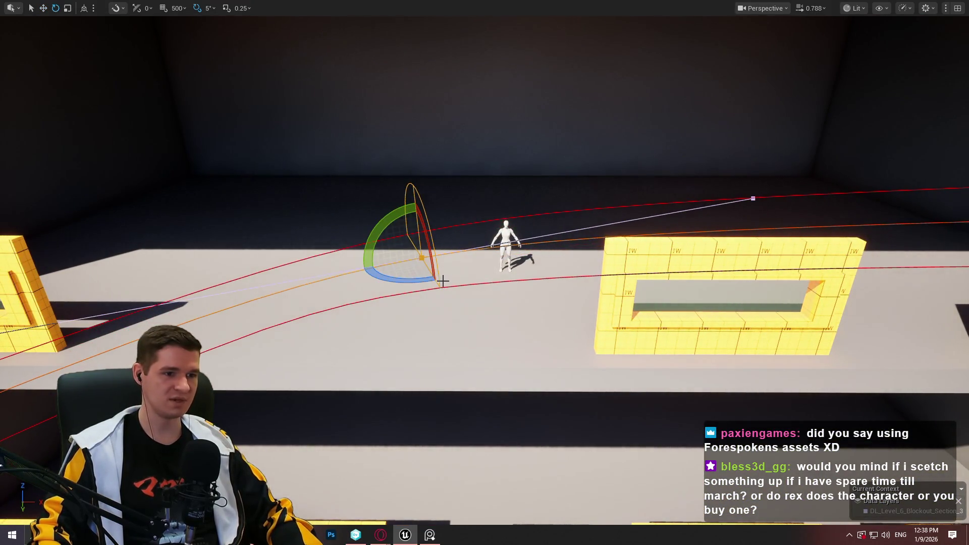
mouse_move(410, 280)
mouse_down()
mouse_move(440, 281)
mouse_move(177, 33)
mouse_up()
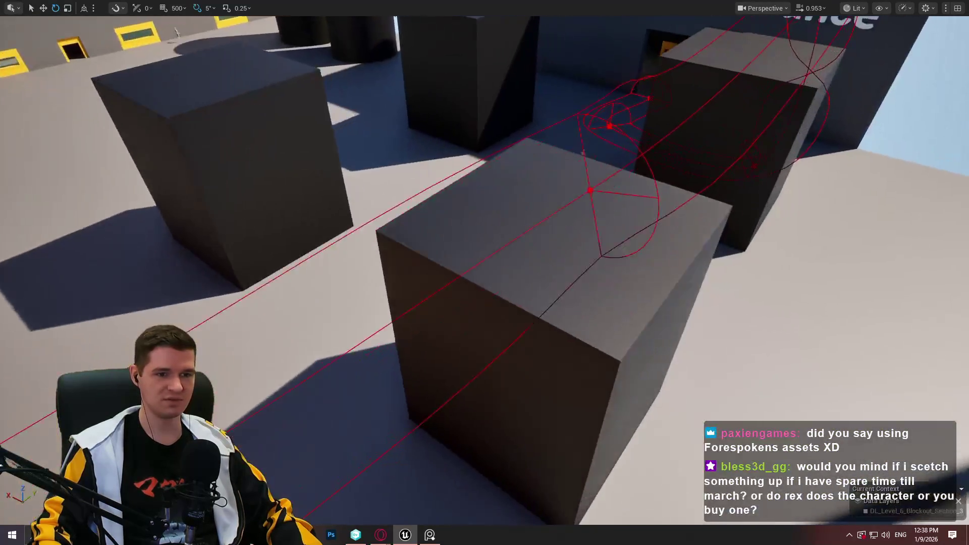
key(f)
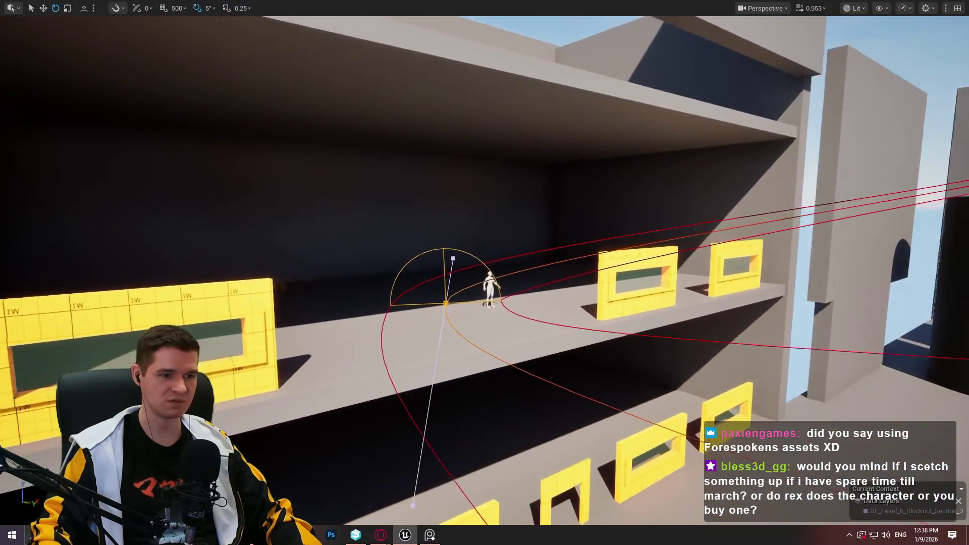
mouse_move(458, 298)
mouse_down()
mouse_move(444, 302)
mouse_move(454, 280)
mouse_move(545, 280)
mouse_move(485, 283)
mouse_up()
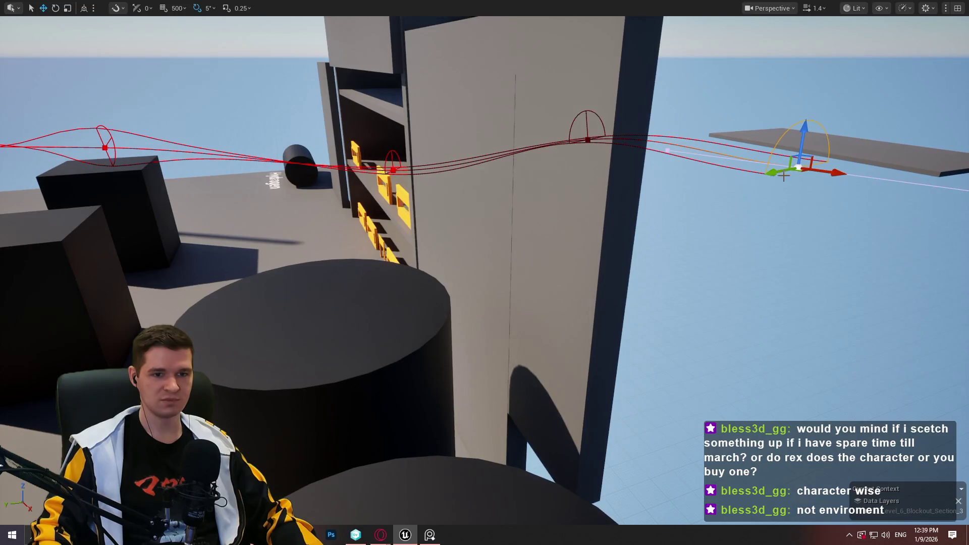
Add a new spline point over the cylinder and extend the path's end out to the wall
mouse_move(790, 174)
mouse_down()
mouse_move(385, 260)
mouse_move(325, 248)
mouse_move(313, 262)
mouse_up()
mouse_move(486, 282)
mouse_down()
mouse_move(474, 280)
mouse_move(486, 282)
mouse_up()
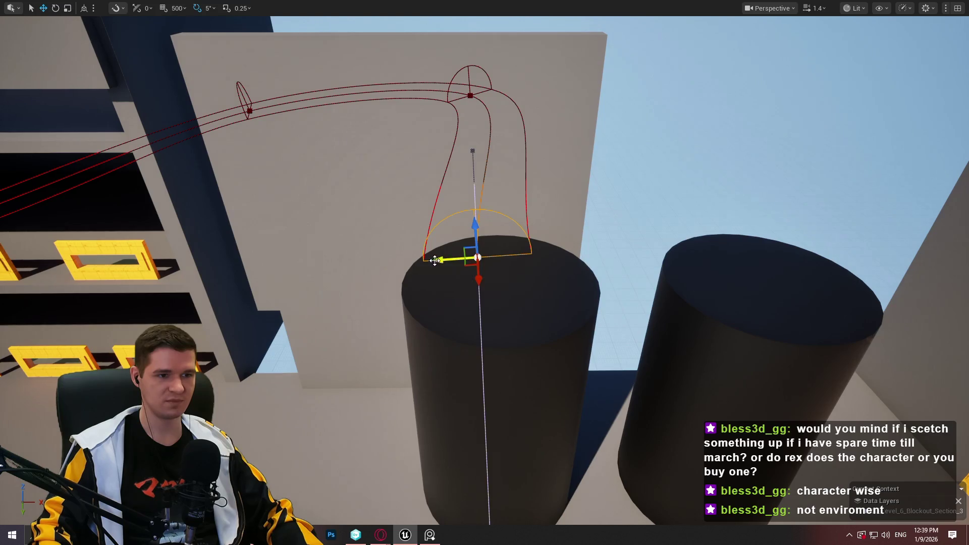
drag(434, 260, 959, 222)
key(f)
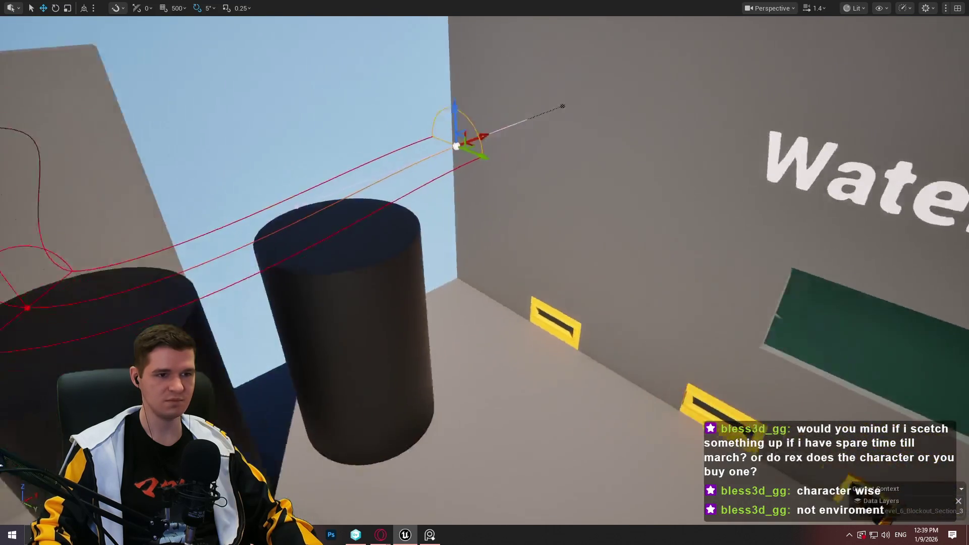
mouse_move(307, 227)
mouse_down()
mouse_move(639, 190)
mouse_move(623, 210)
mouse_up()
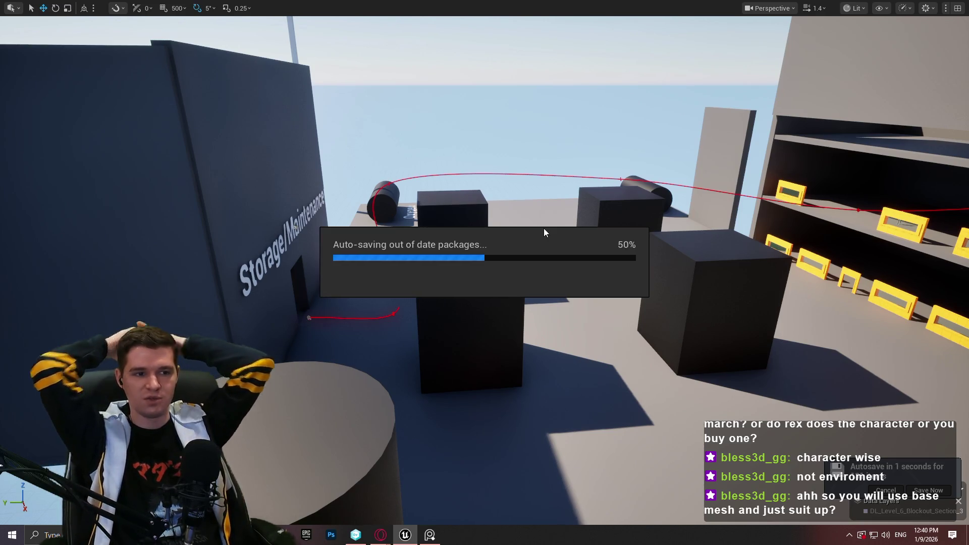
Right-click the floor block to bring up its context menu with Play From Here
right_click(510, 433)
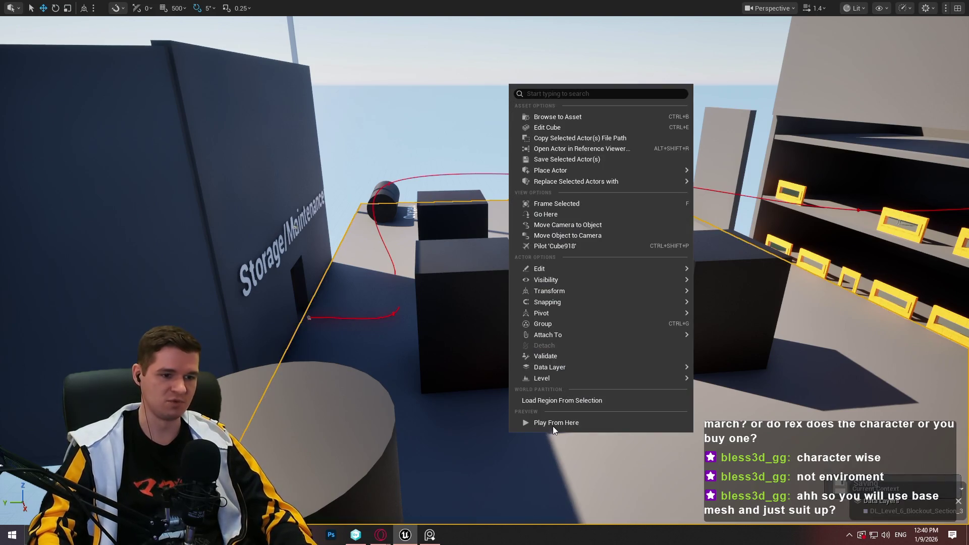
Play From Here, running and jumping the character between the blocks, then stop with Esc
click(553, 424)
key(w)
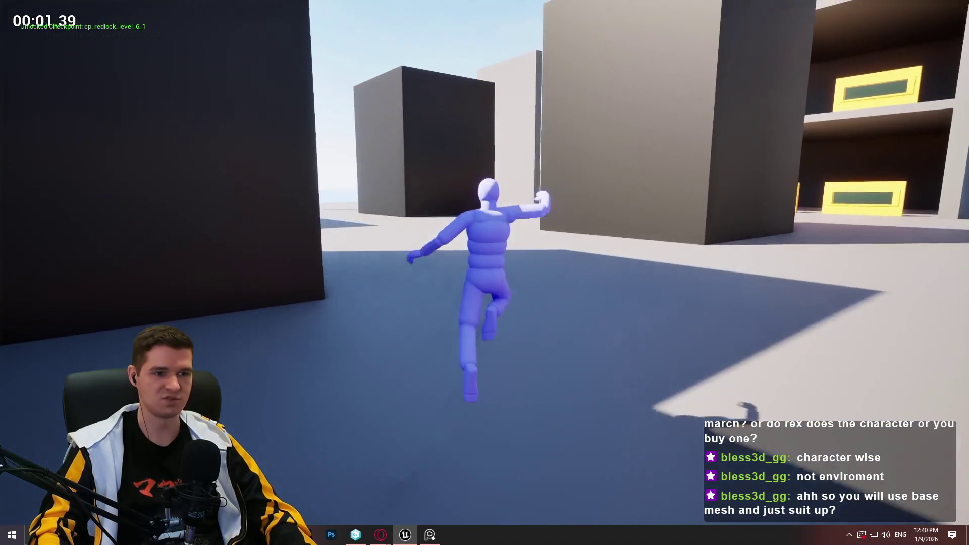
key(w)
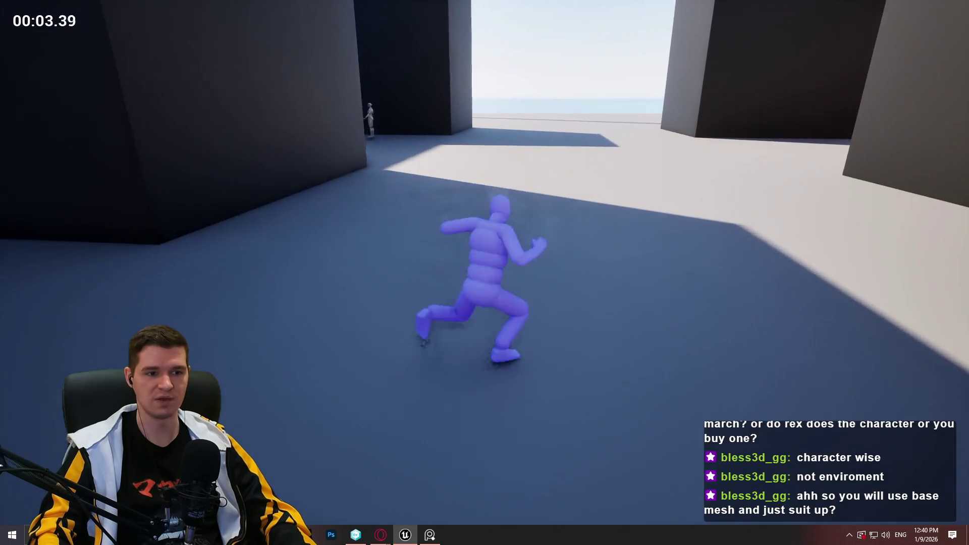
key(w)
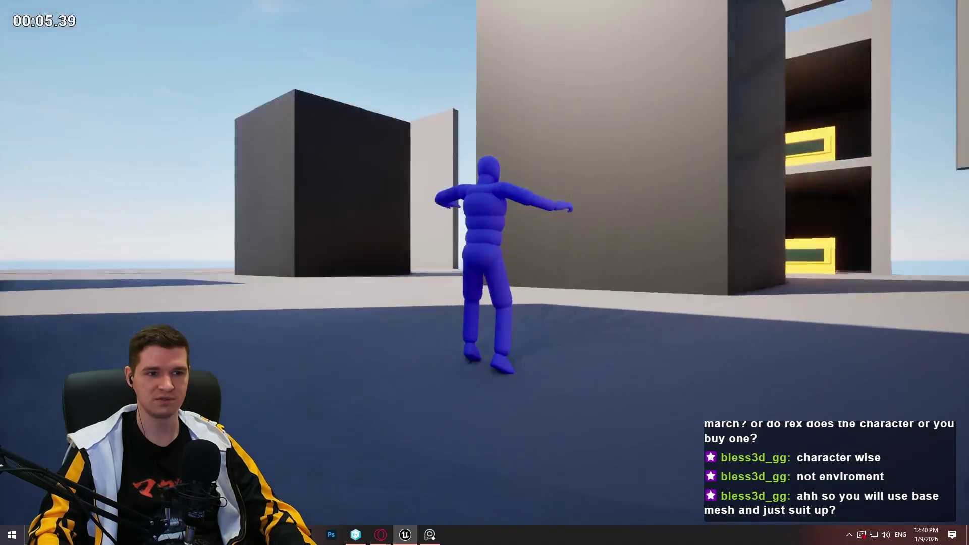
key(w)
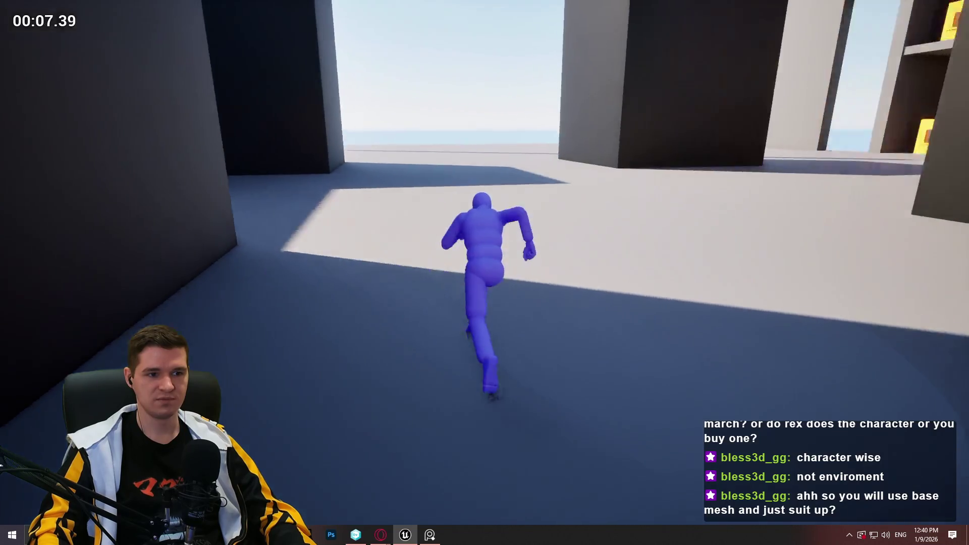
key(s)
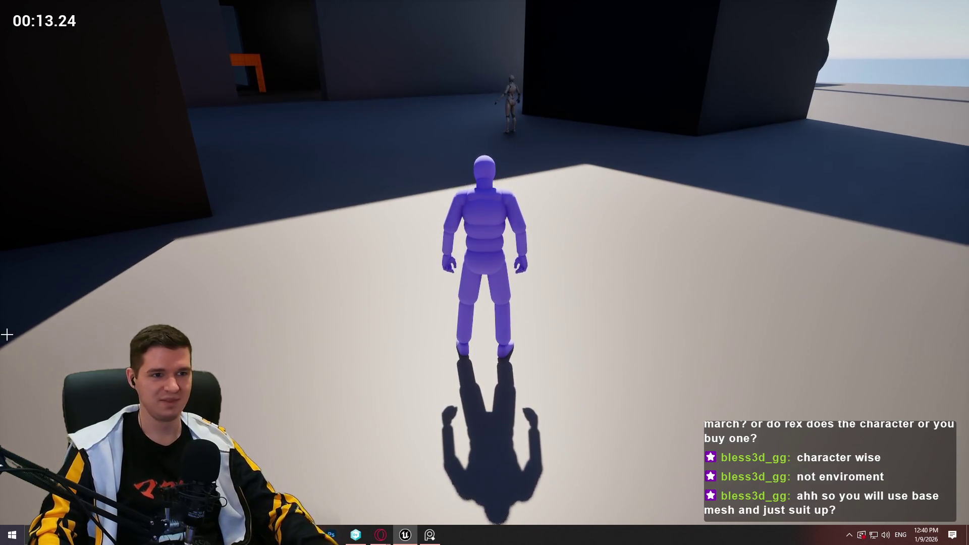
key(Escape)
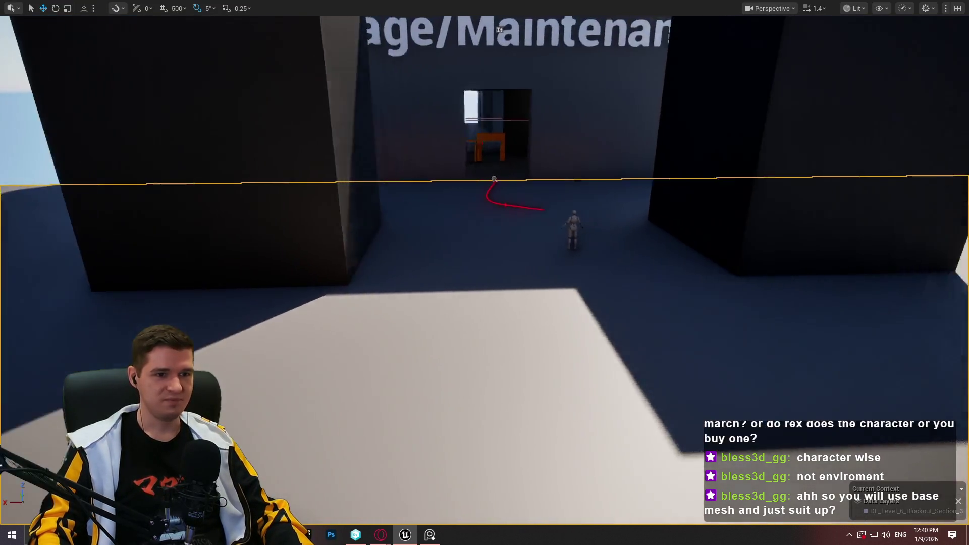
drag(445, 319, 444, 319)
Raise the low spline point near the dark blocks upward along world Z, then view it over the shelf
drag(281, 292, 281, 291)
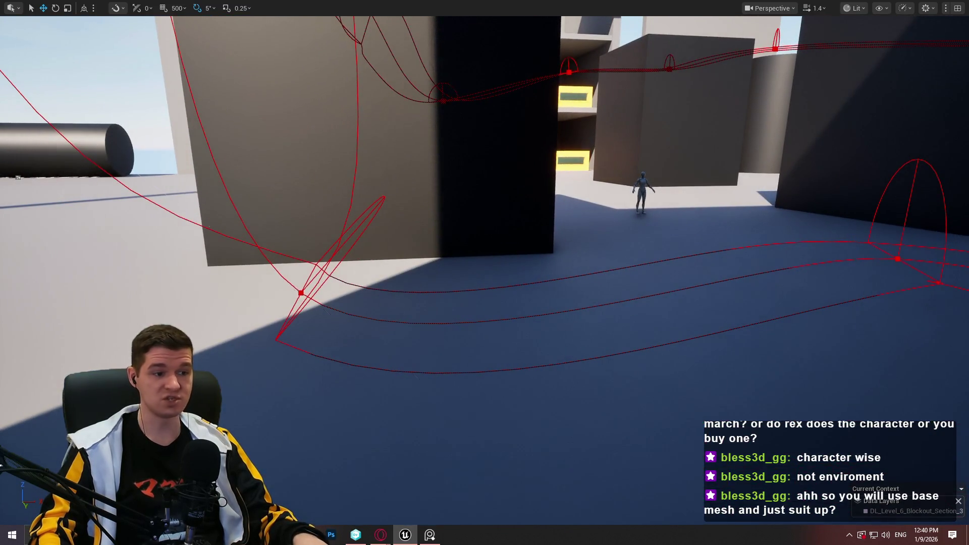
click(299, 291)
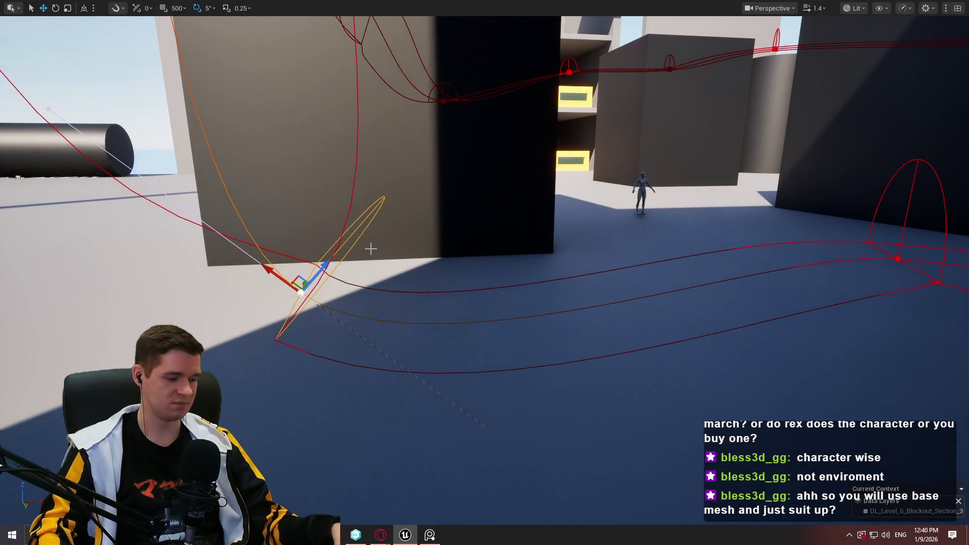
key(ctrl+grave)
mouse_move(299, 260)
mouse_down()
mouse_move(306, 189)
mouse_move(291, 108)
mouse_move(398, 173)
mouse_up()
key(ctrl+grave)
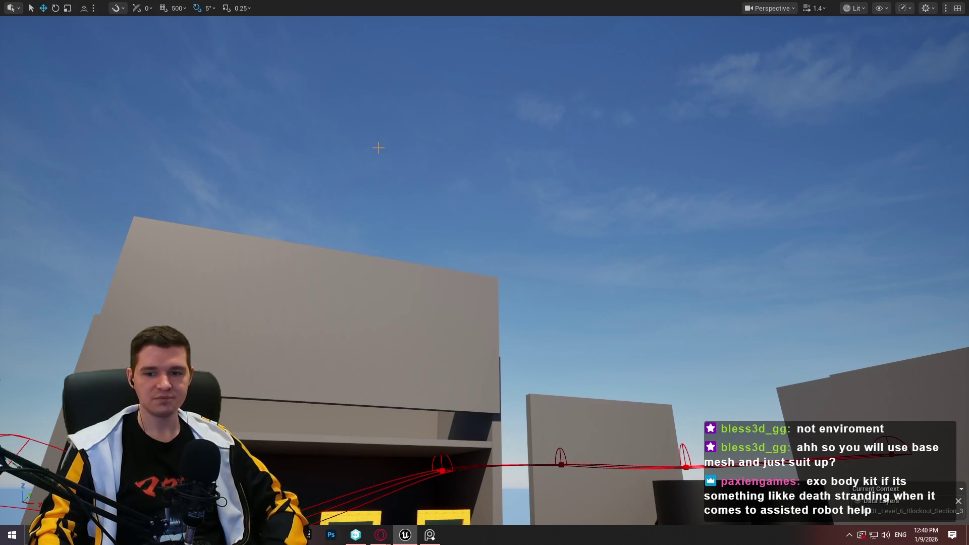
mouse_move(372, 152)
mouse_down()
mouse_move(399, 180)
mouse_move(399, 263)
mouse_up()
scroll(398, 212, up, 3)
scroll(399, 262, up, 2)
drag(427, 191, 428, 191)
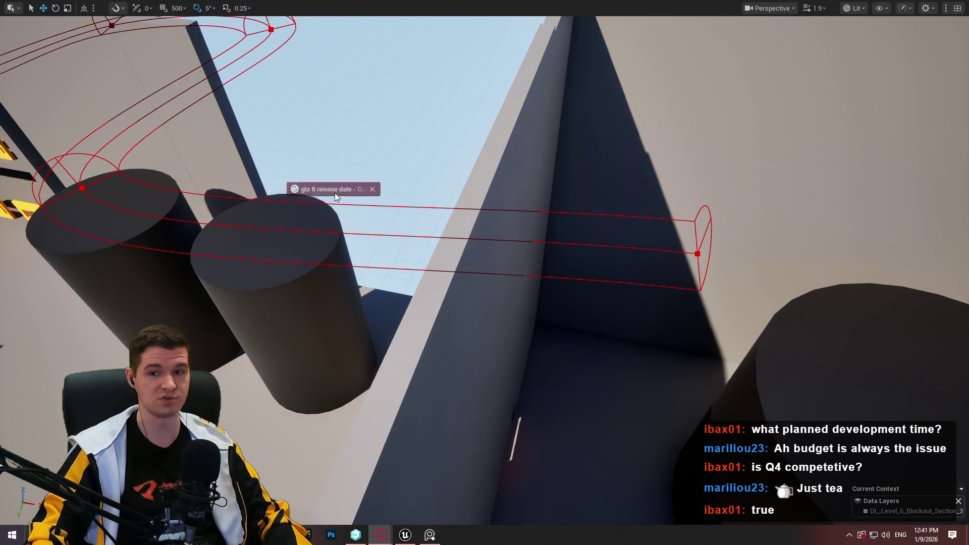
Bring up the Opera window showing the GTA 6 release date search
key(alt+Tab)
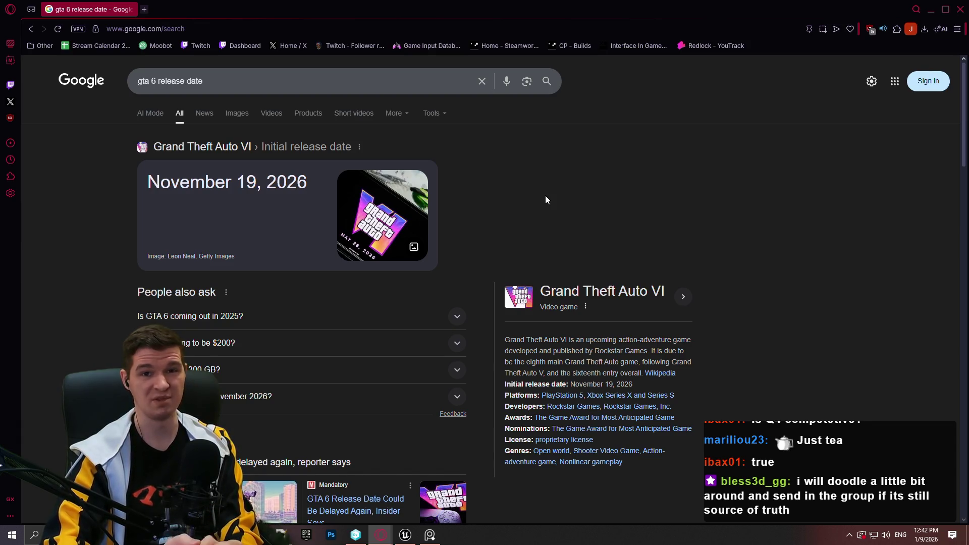
Maximize Opera to confirm the November 19, 2026 date, then close the browser
key(super+Up)
click(962, 9)
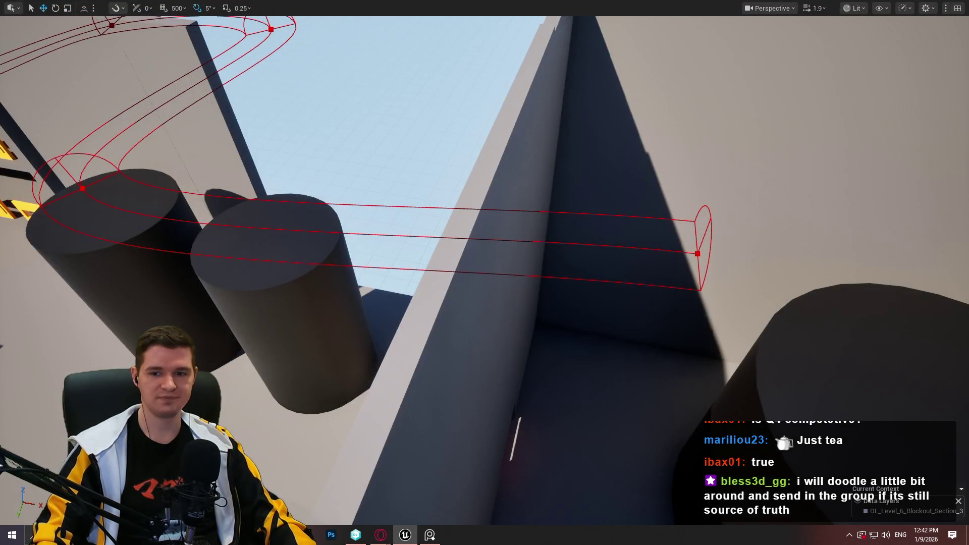
Alt-drag a new point from the spline's end to carry the path over the middle cylinder
drag(456, 228, 706, 235)
click(442, 234)
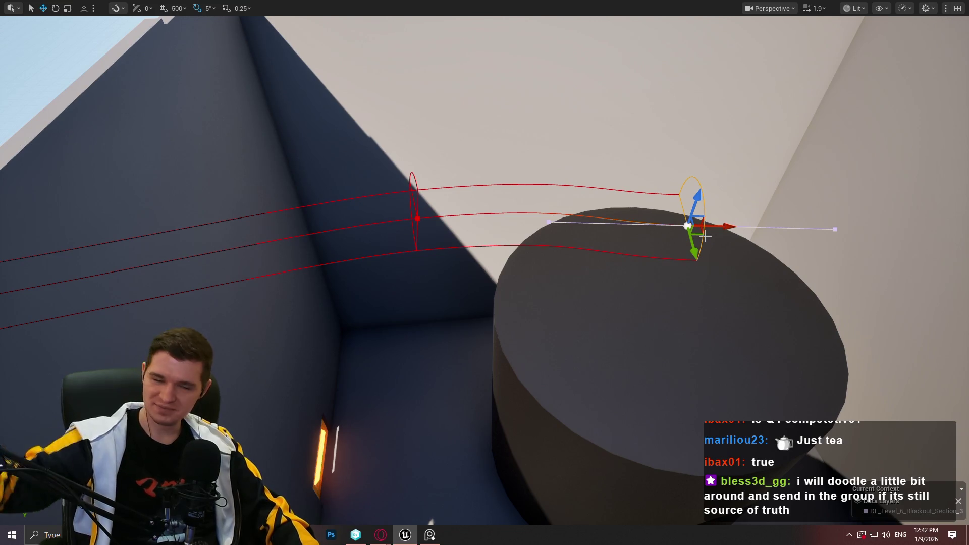
drag(706, 235, 706, 283)
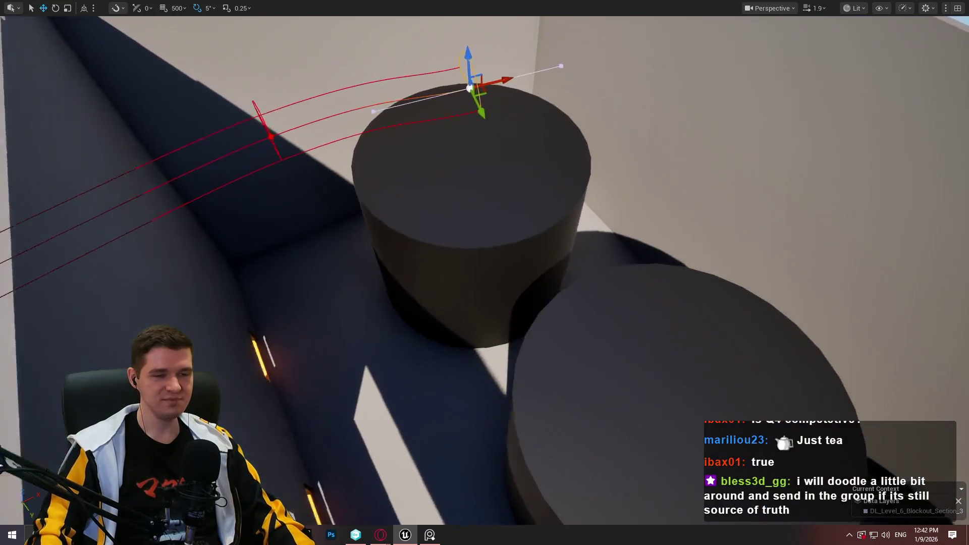
drag(360, 273, 360, 285)
mouse_move(423, 133)
mouse_down()
mouse_move(530, 264)
mouse_move(525, 362)
mouse_move(525, 323)
mouse_up()
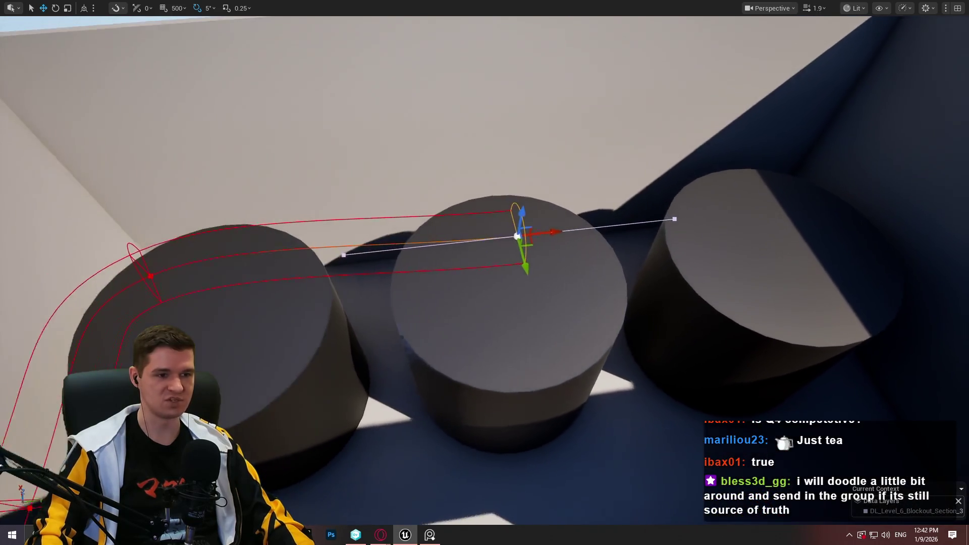
right_click(201, 340)
click(295, 514)
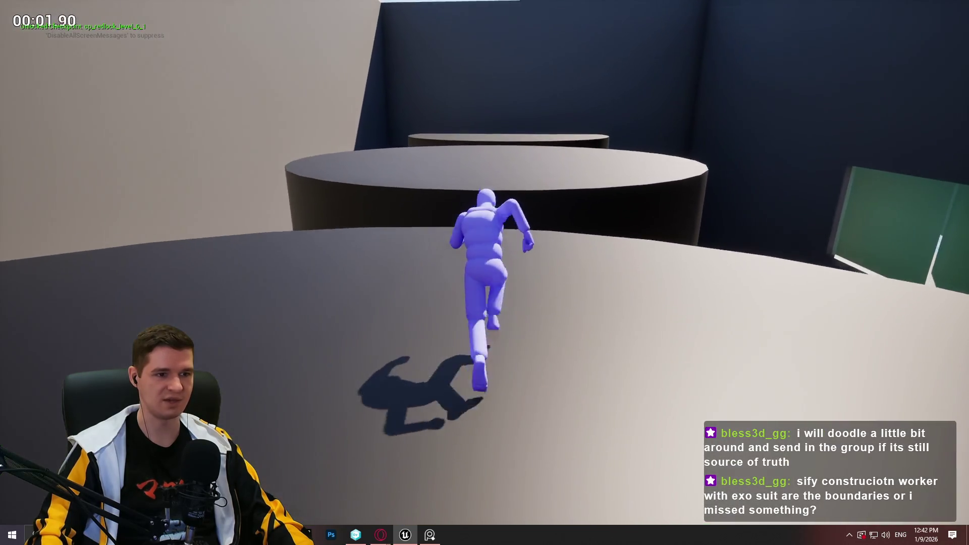
key(space)
key(w)
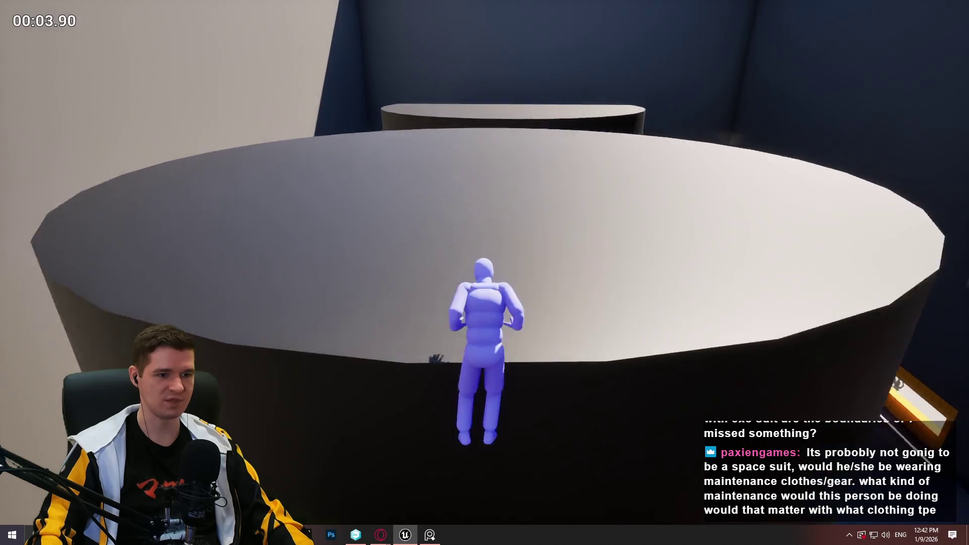
key(w)
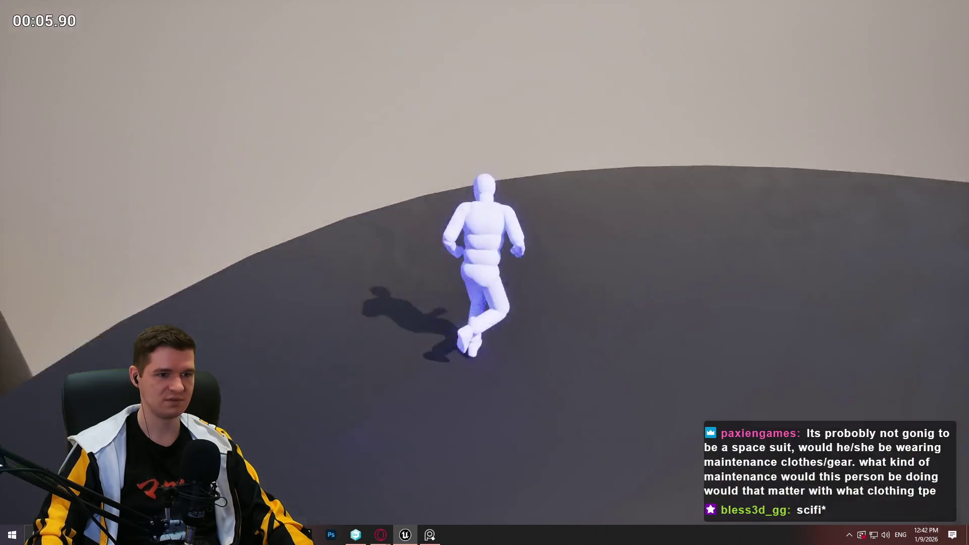
key(w)
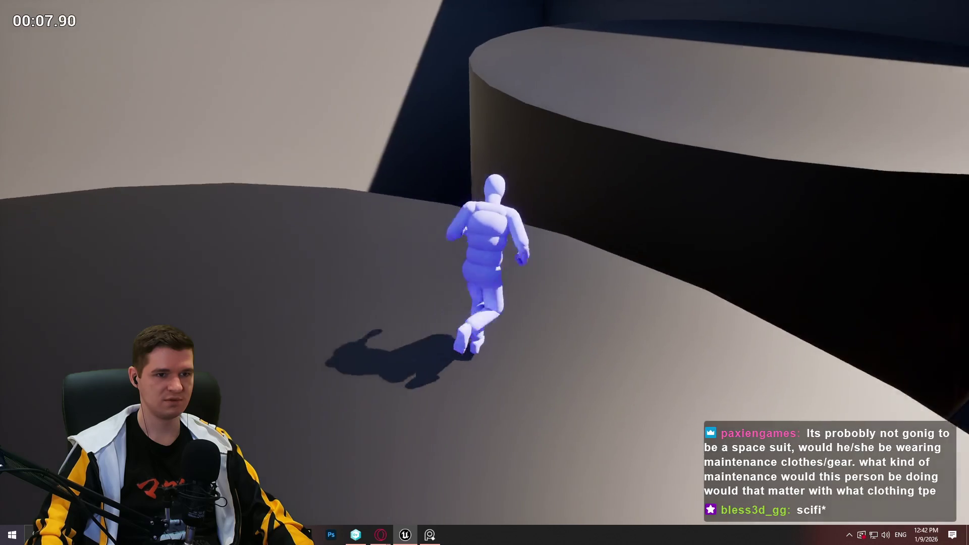
key(space)
key(w)
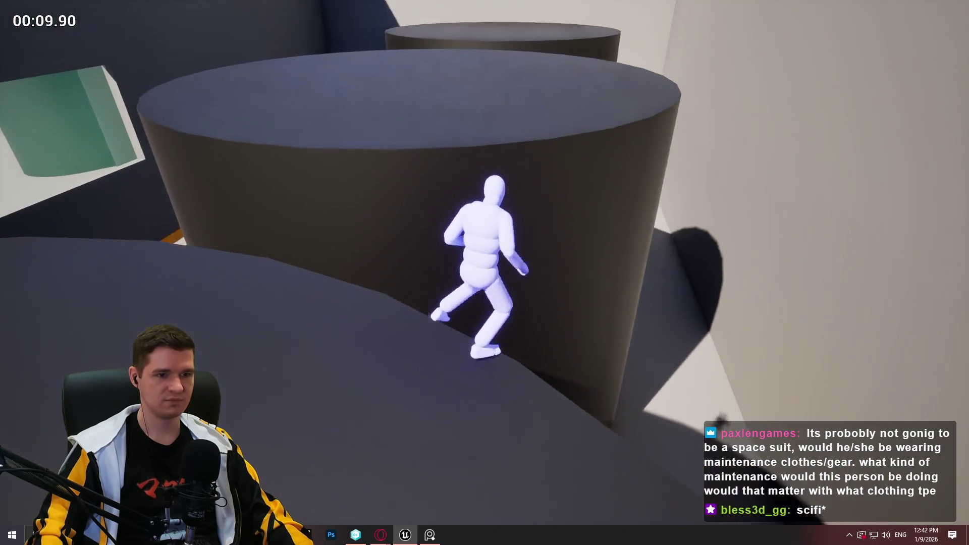
key(w)
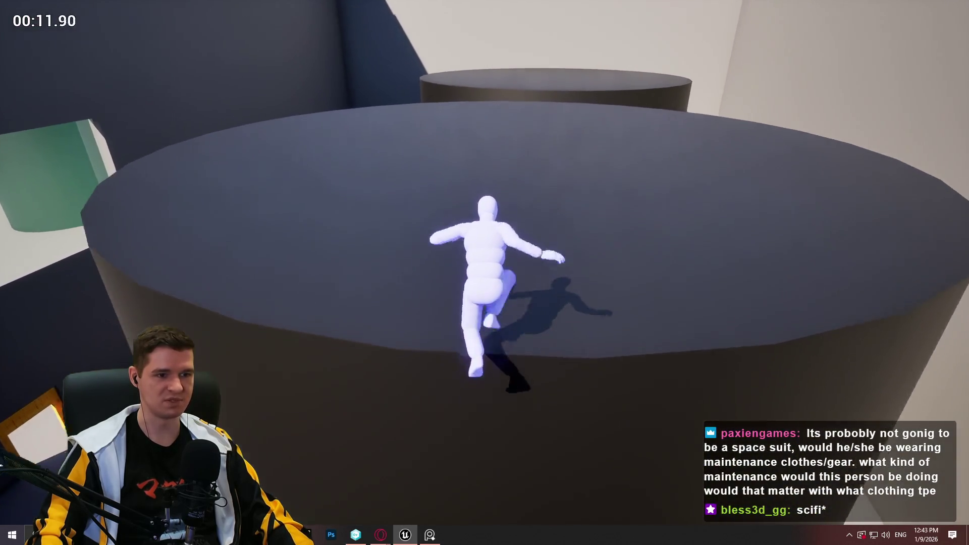
key(w)
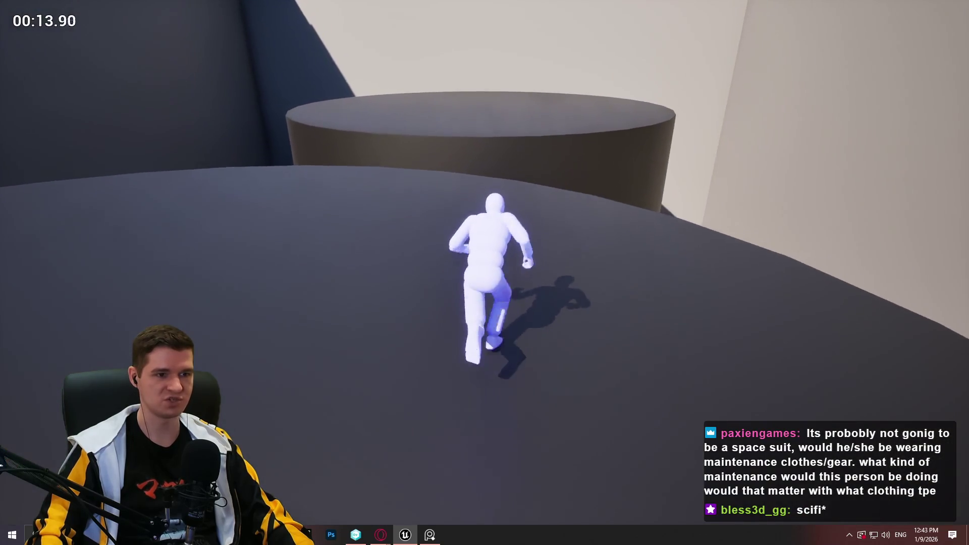
key(space)
key(w)
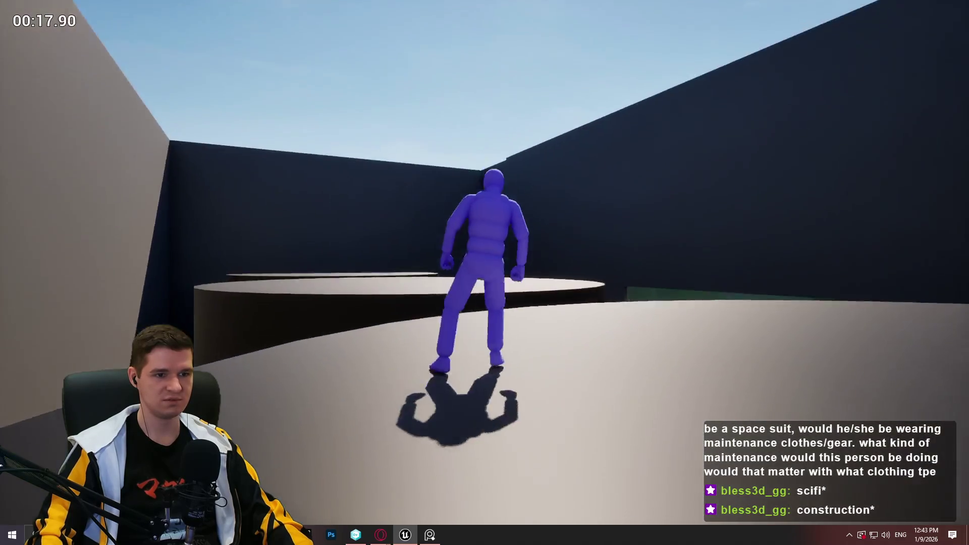
key(Escape)
key(f)
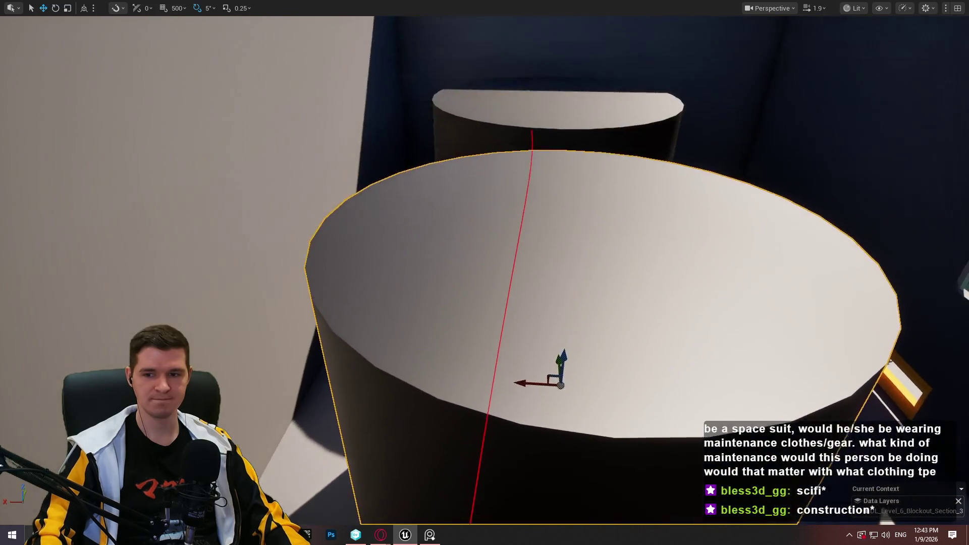
mouse_move(485, 273)
mouse_down()
mouse_move(444, 278)
mouse_move(509, 266)
mouse_up()
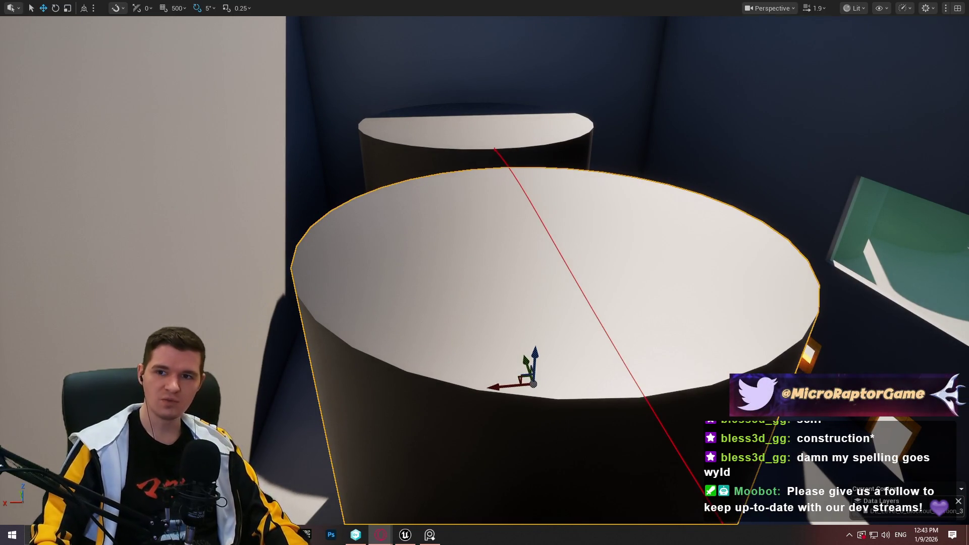
key(alt+Tab)
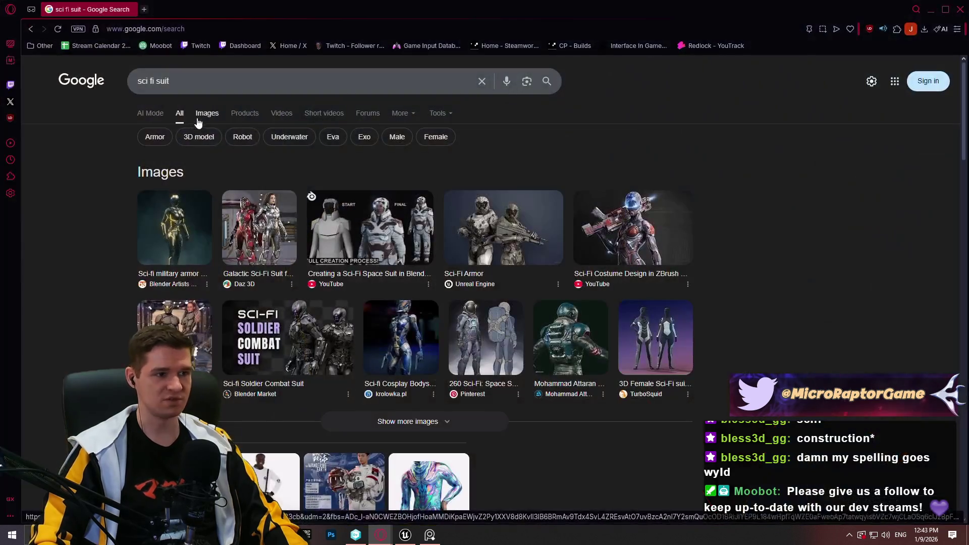
Switch to sci fi suit image results and preview the red armour and Pinterest suit images
click(207, 113)
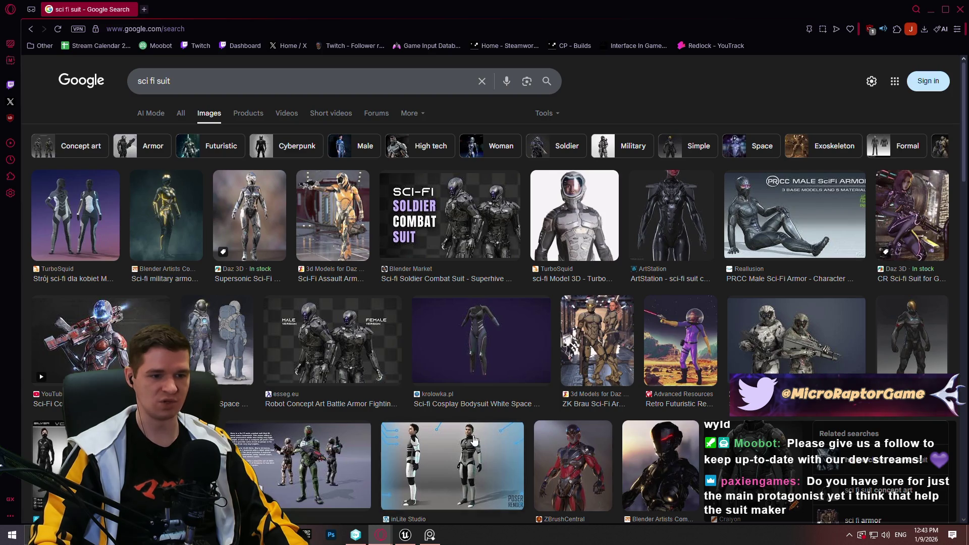
click(597, 475)
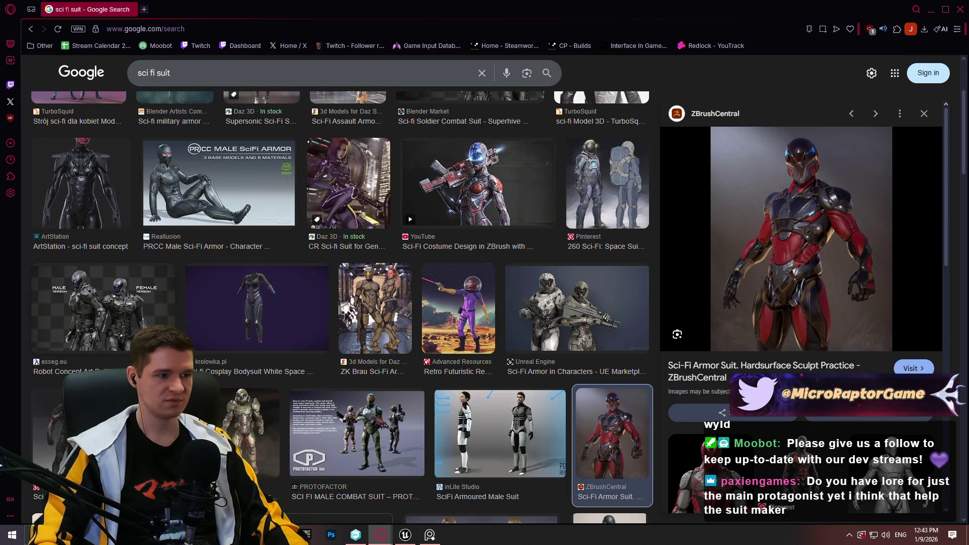
scroll(339, 302, up, 3)
scroll(338, 303, down, 4)
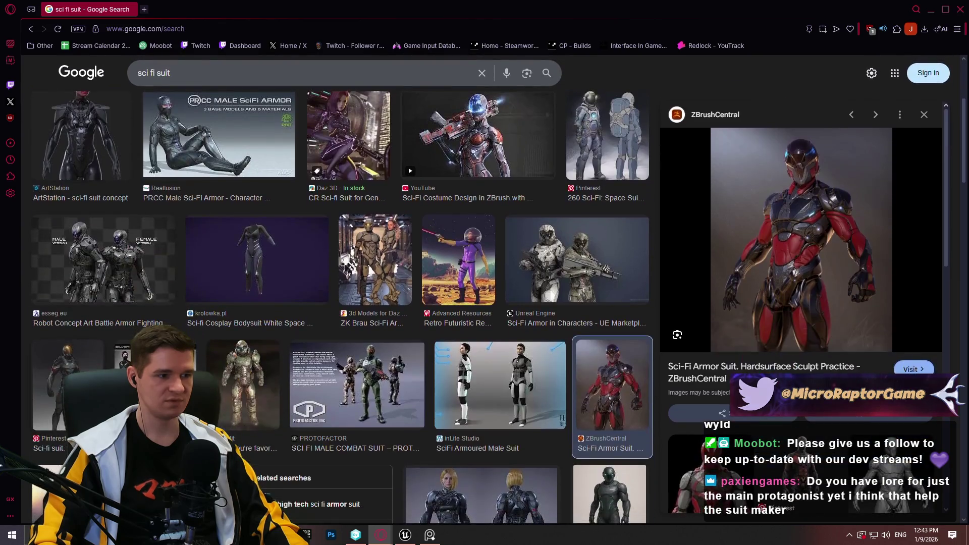
click(68, 384)
scroll(364, 237, up, 5)
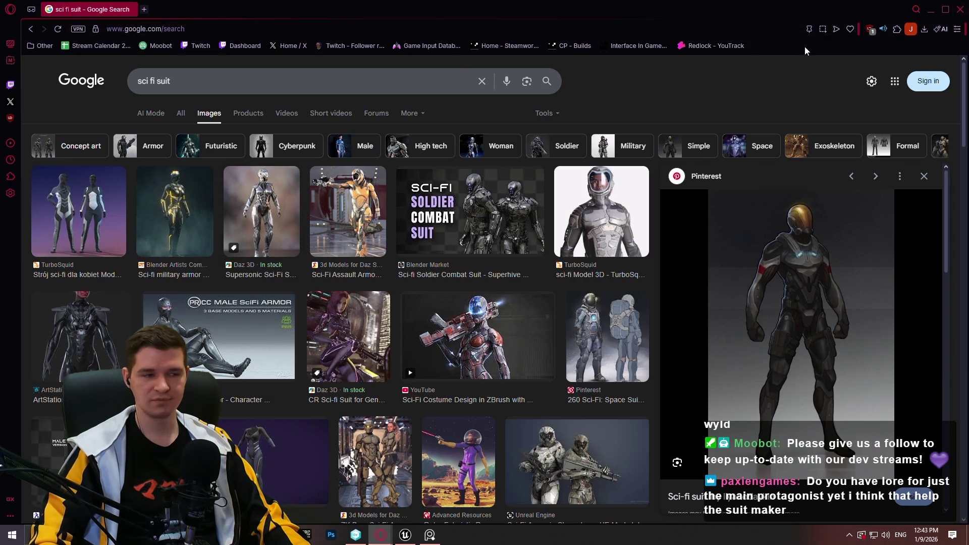
scroll(403, 230, down, 10)
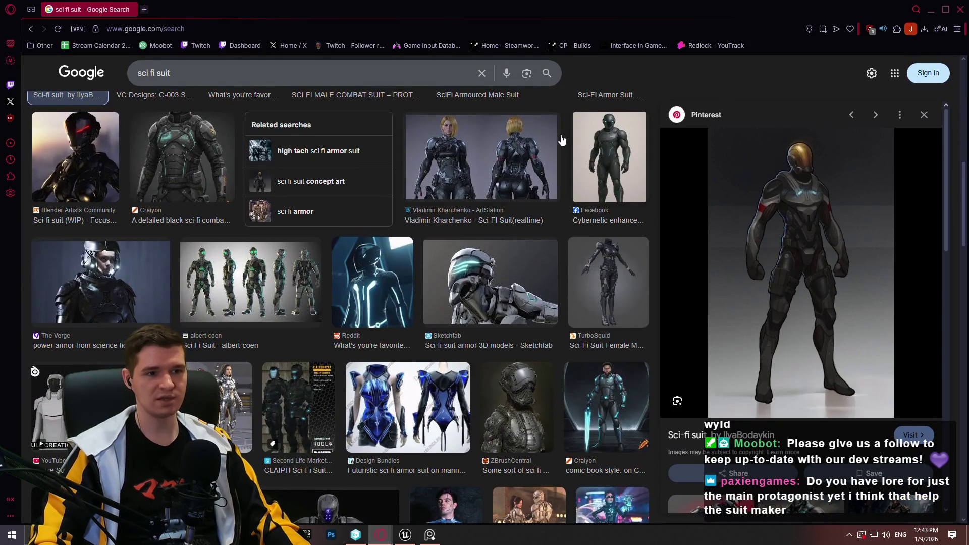
Open the ArtStation realtime sci-fi suit render full-size in a new tab, inspect it, then close it
click(491, 151)
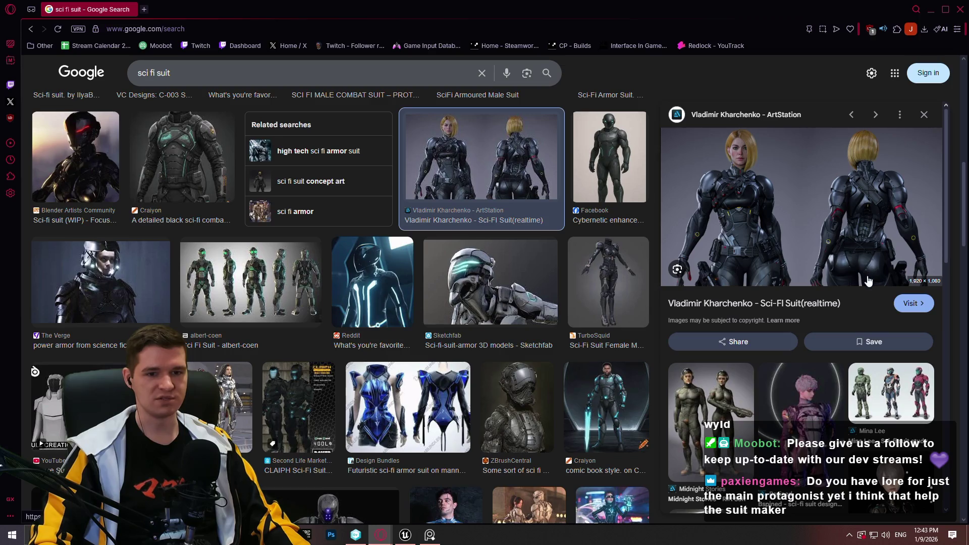
right_click(875, 247)
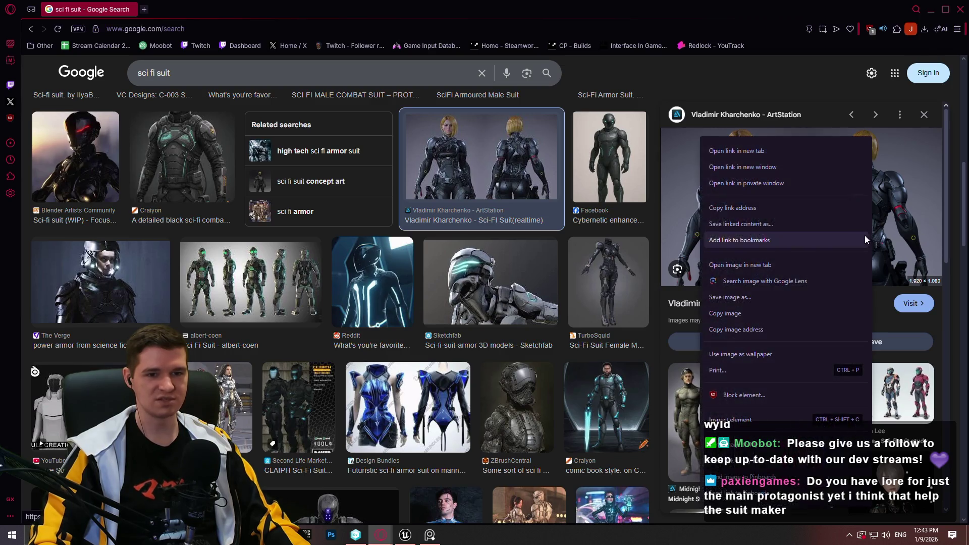
click(787, 261)
click(183, 9)
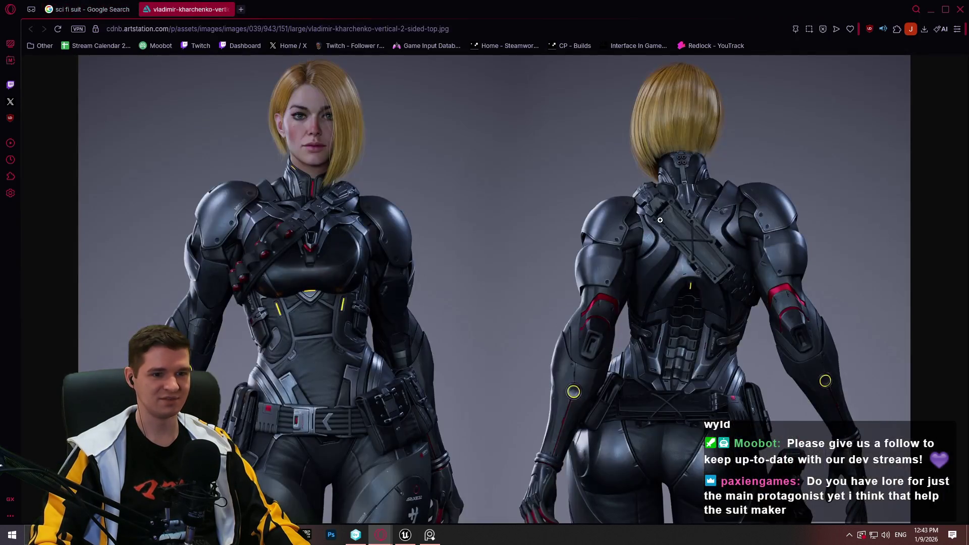
ctrl+scroll(705, 402, up, 6)
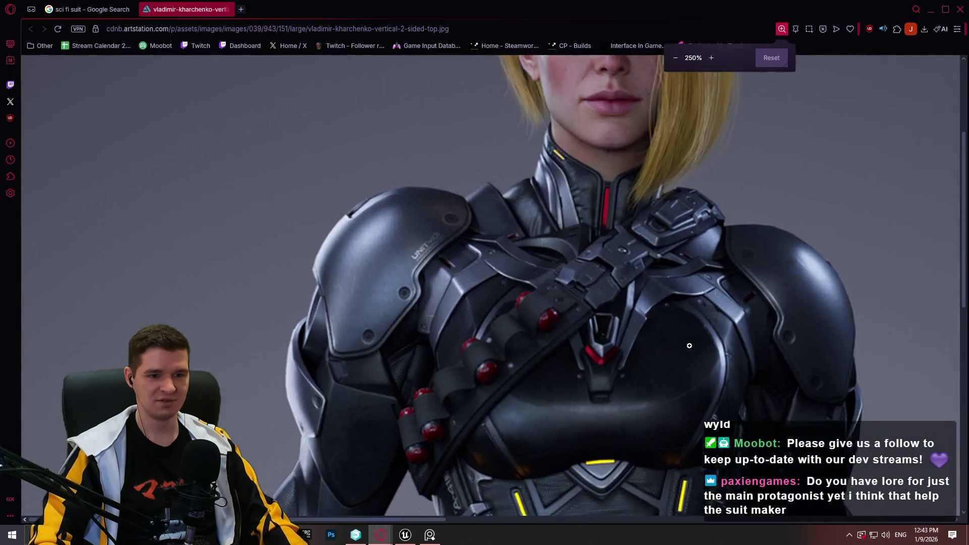
scroll(682, 369, down, 5)
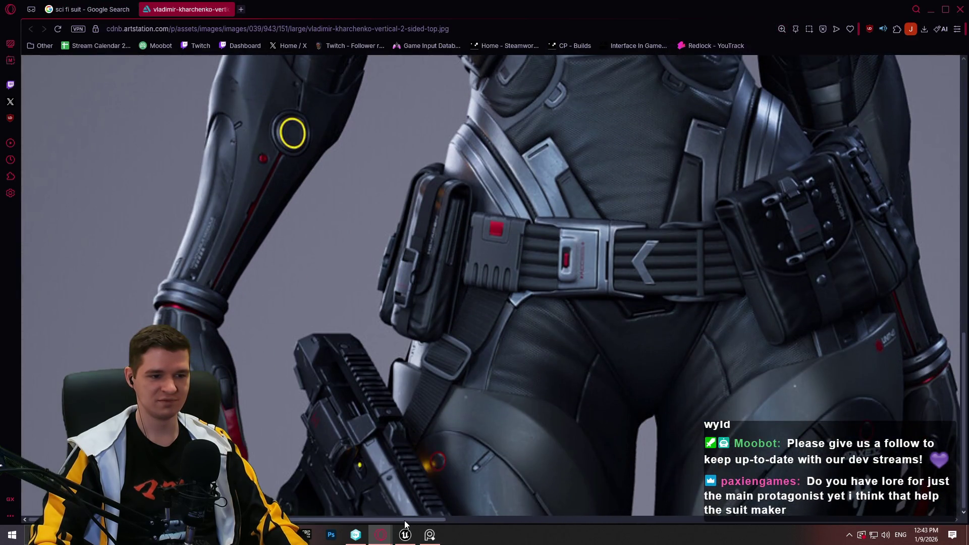
mouse_move(326, 519)
mouse_down()
mouse_move(589, 528)
mouse_move(887, 520)
mouse_up()
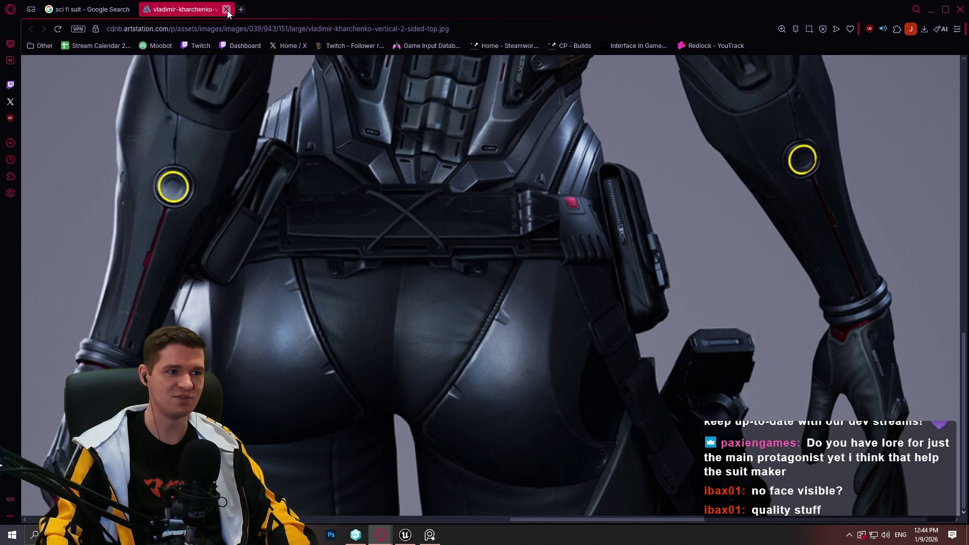
click(345, 221)
key(ctrl+minus)
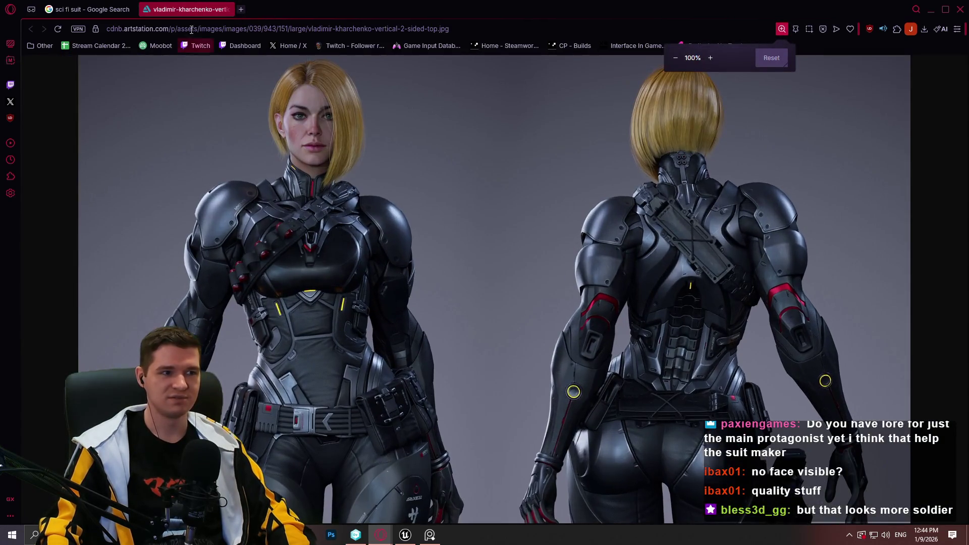
click(225, 10)
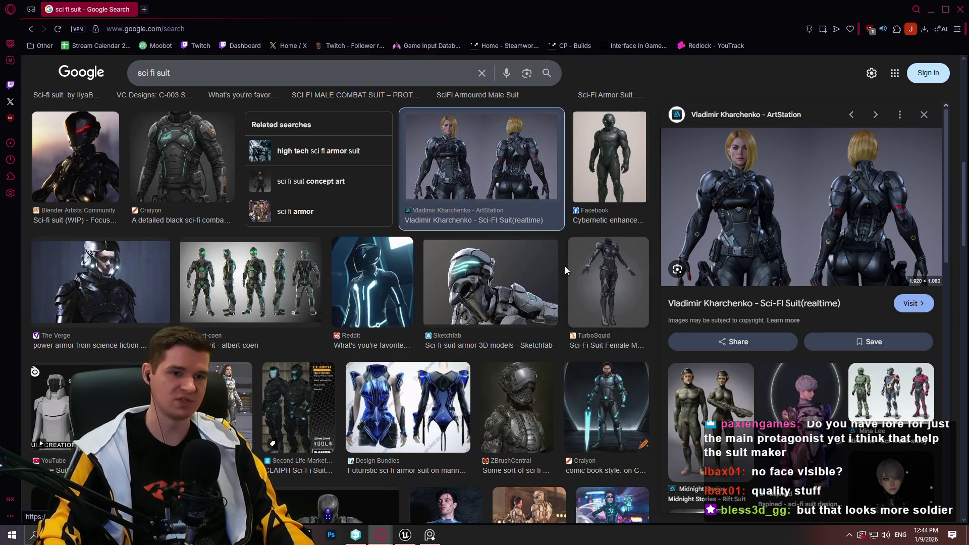
Scroll further through the suit image results, then close the browser
scroll(434, 243, down, 2)
scroll(433, 243, down, 10)
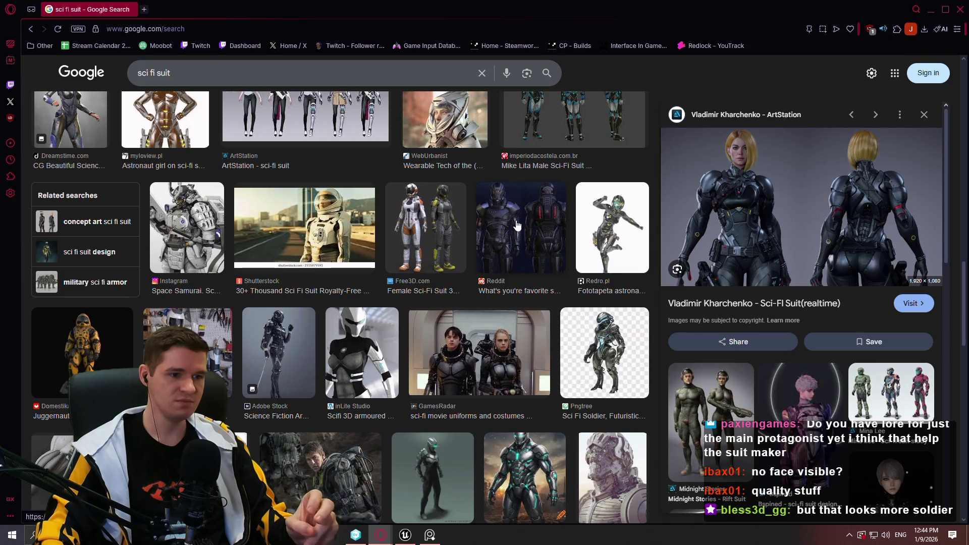
scroll(520, 227, down, 8)
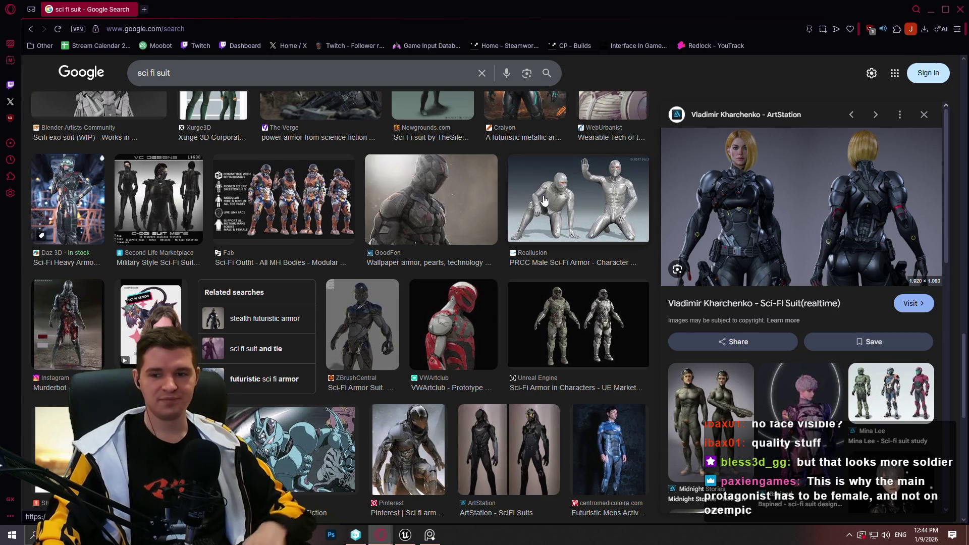
click(960, 9)
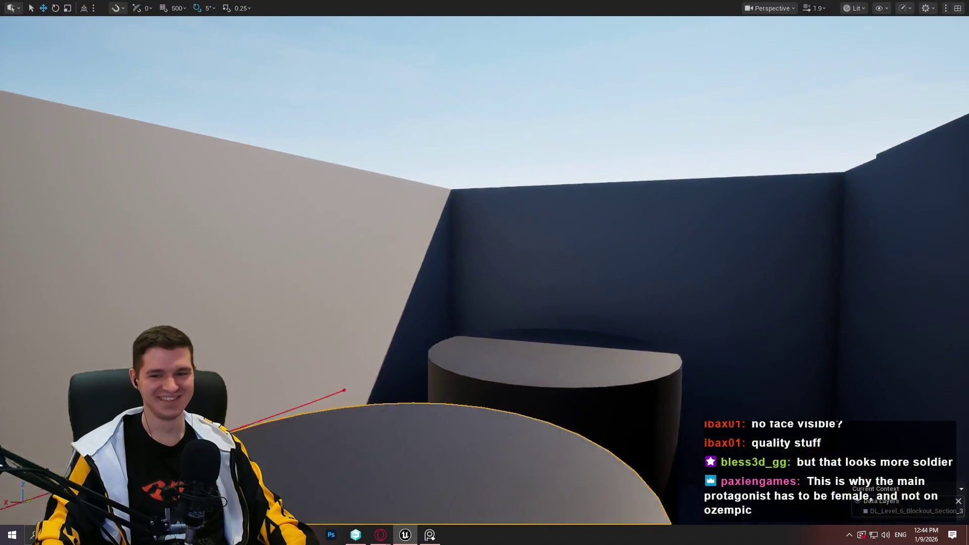
Select the spline's end point and drag it across the cylinder, then undo that move
drag(437, 236, 436, 236)
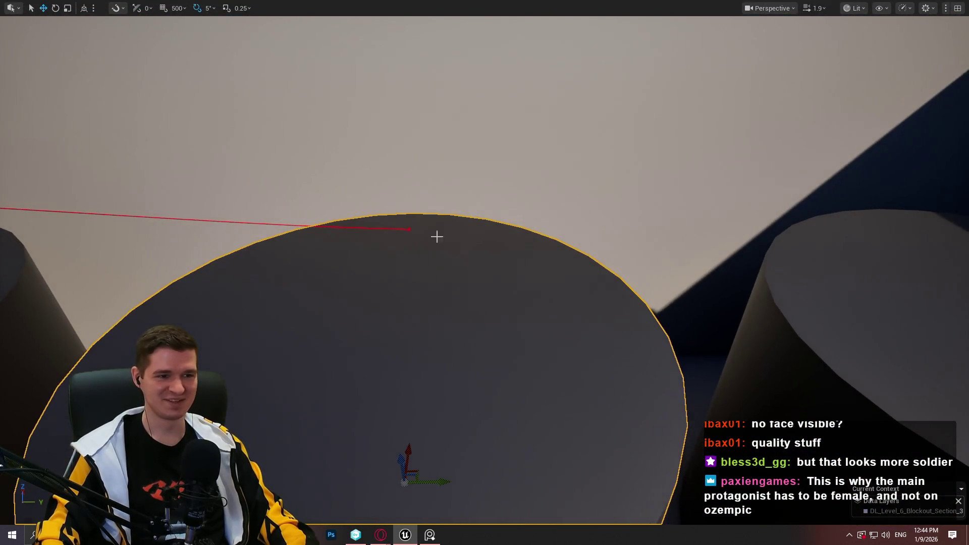
click(410, 230)
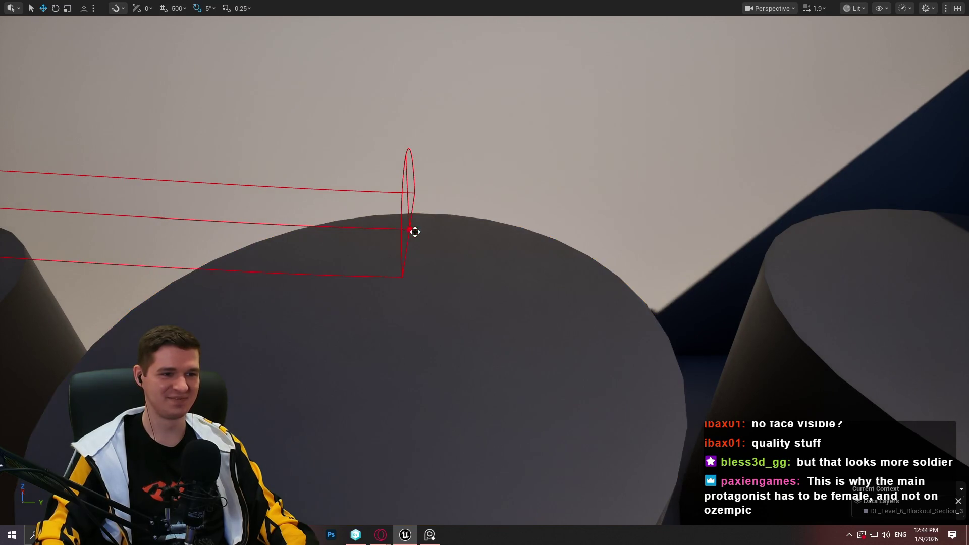
click(409, 229)
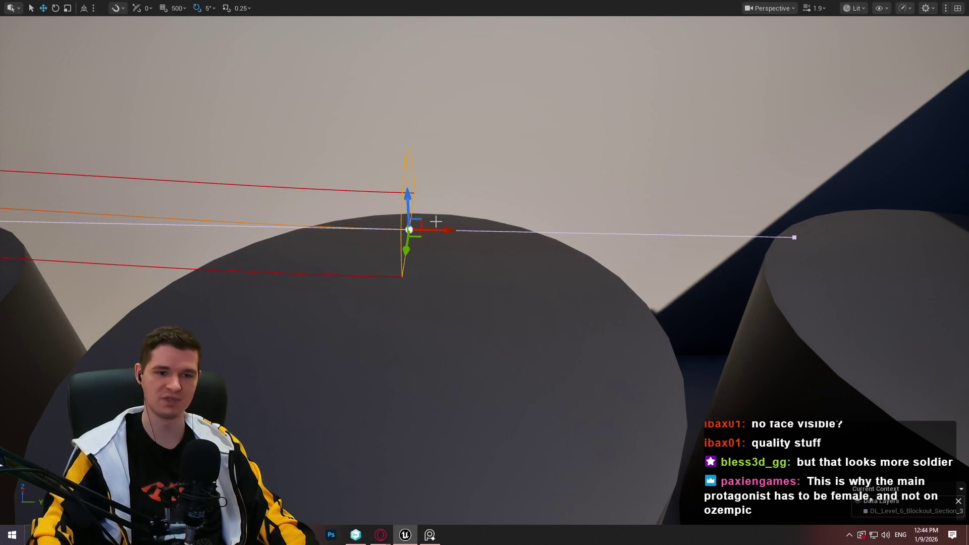
drag(474, 210, 488, 237)
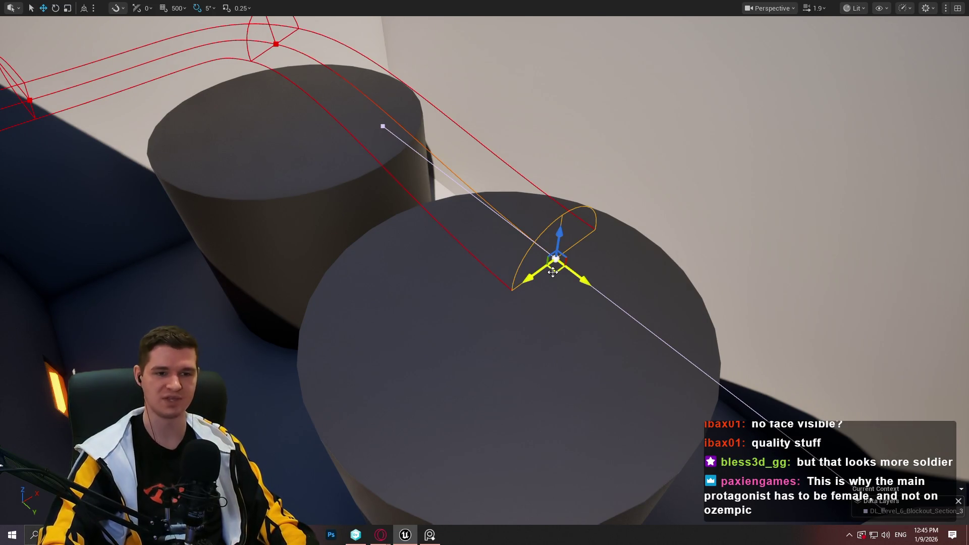
mouse_move(553, 272)
mouse_down()
mouse_move(524, 269)
mouse_move(574, 272)
mouse_move(558, 277)
mouse_move(570, 262)
mouse_move(548, 287)
mouse_move(811, 207)
mouse_move(585, 202)
mouse_move(876, 152)
mouse_move(830, 156)
mouse_move(394, 368)
mouse_move(345, 455)
mouse_move(433, 504)
mouse_move(591, 371)
mouse_move(584, 411)
mouse_move(505, 520)
mouse_move(505, 455)
mouse_move(586, 525)
mouse_move(478, 308)
mouse_move(455, 353)
mouse_move(379, 195)
mouse_move(602, 133)
mouse_move(825, 438)
mouse_up()
key(ctrl+z)
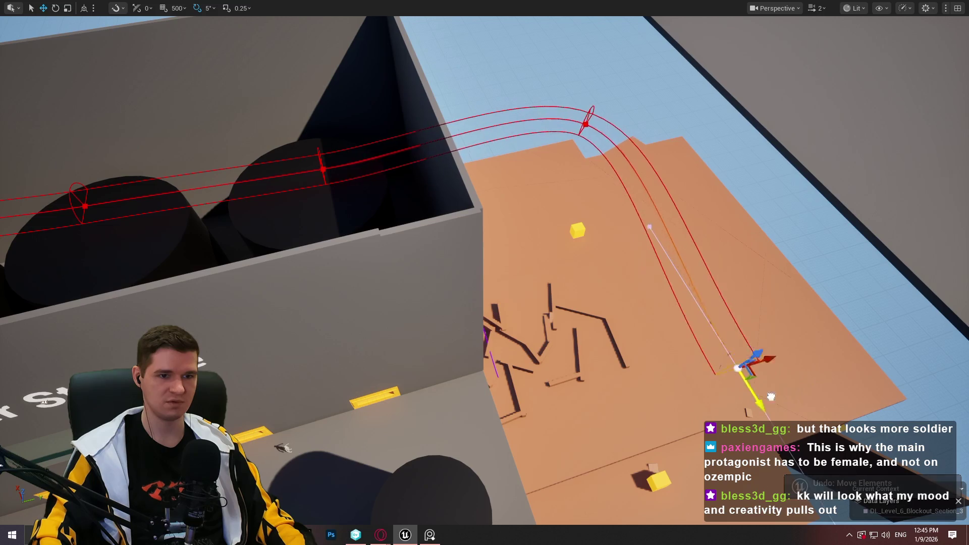
Drag the spline point over the cylinders and onto the pale crate before the Storage/Maintenance wall
mouse_move(771, 397)
mouse_down()
mouse_move(444, 333)
mouse_move(414, 318)
mouse_up()
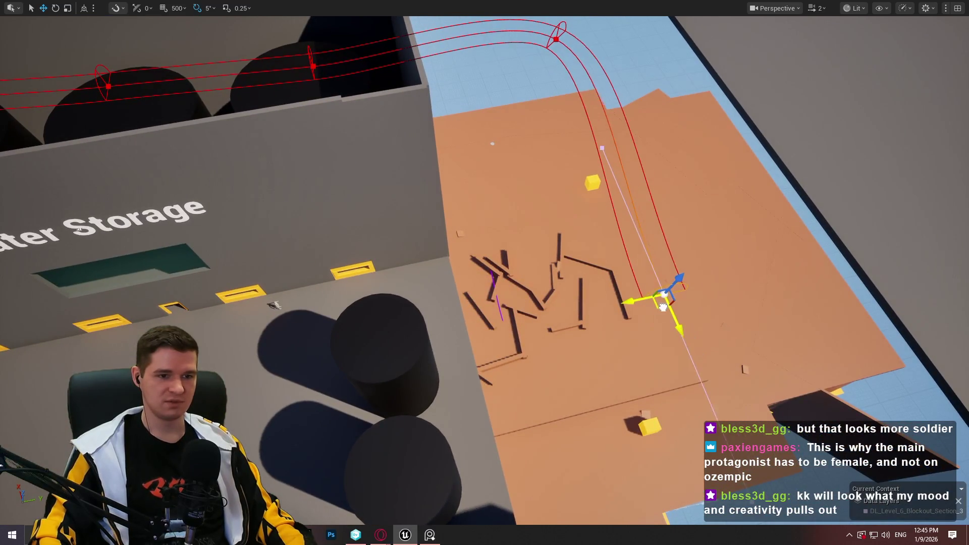
mouse_move(663, 307)
mouse_down()
mouse_move(355, 336)
mouse_move(372, 343)
mouse_move(460, 467)
mouse_move(466, 347)
mouse_up()
mouse_move(504, 302)
mouse_down()
mouse_move(506, 277)
mouse_move(556, 329)
mouse_move(413, 318)
mouse_up()
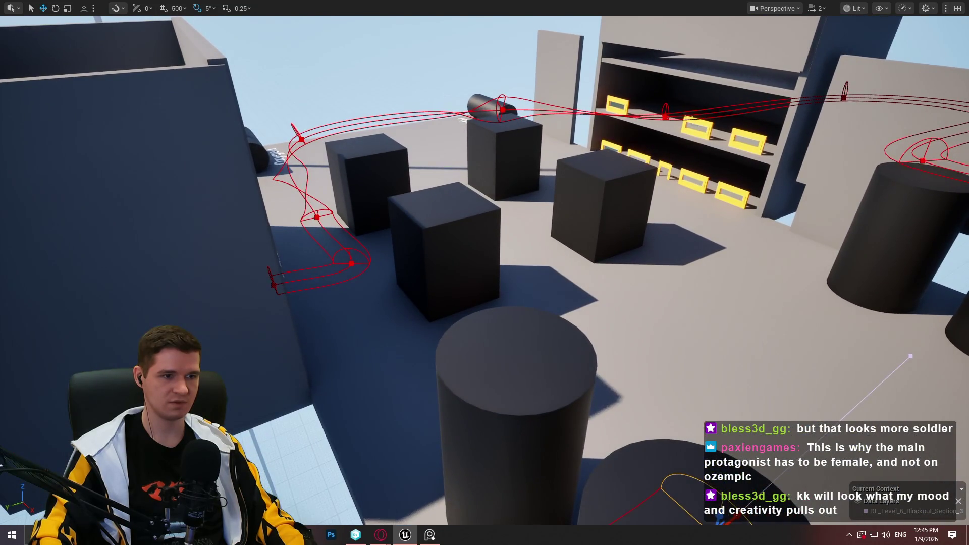
mouse_move(552, 345)
mouse_down()
mouse_move(560, 338)
mouse_move(553, 346)
mouse_up()
mouse_move(657, 454)
mouse_down()
mouse_move(500, 314)
mouse_move(309, 323)
mouse_up()
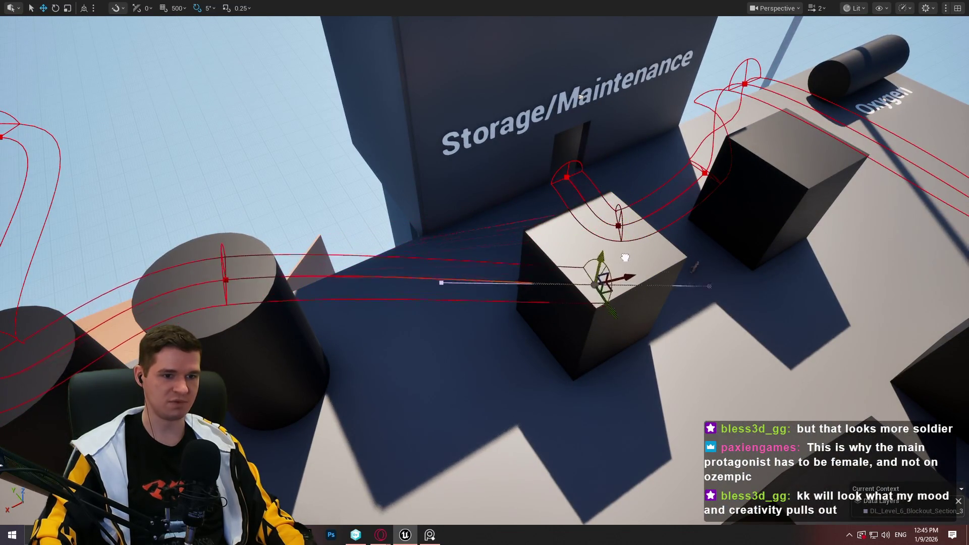
mouse_move(634, 204)
mouse_down()
mouse_move(629, 260)
mouse_move(630, 225)
mouse_move(630, 252)
mouse_move(630, 235)
mouse_move(569, 294)
mouse_move(513, 283)
mouse_move(497, 293)
mouse_up()
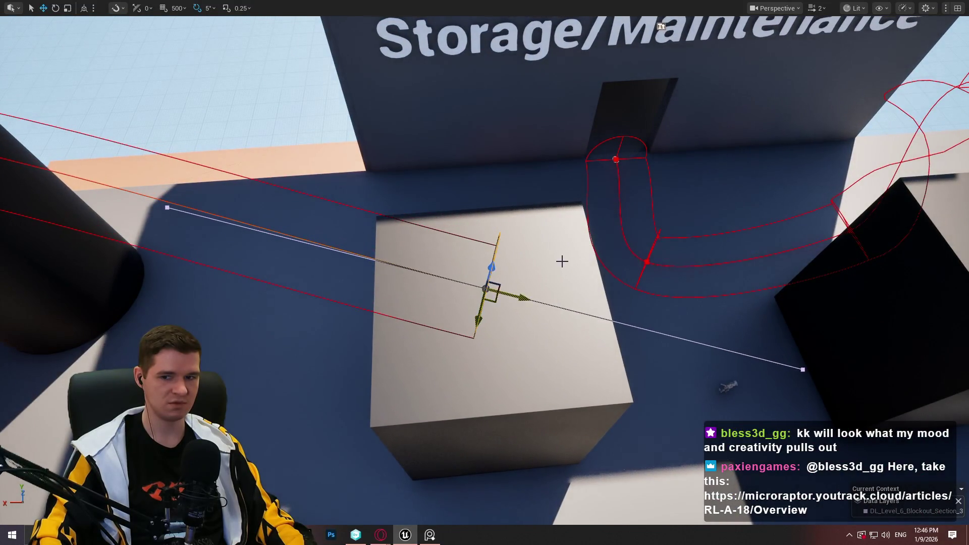
In world space, raise the spline end point above the wall and move it right past it
mouse_move(560, 259)
mouse_down()
mouse_move(560, 303)
mouse_move(549, 223)
mouse_up()
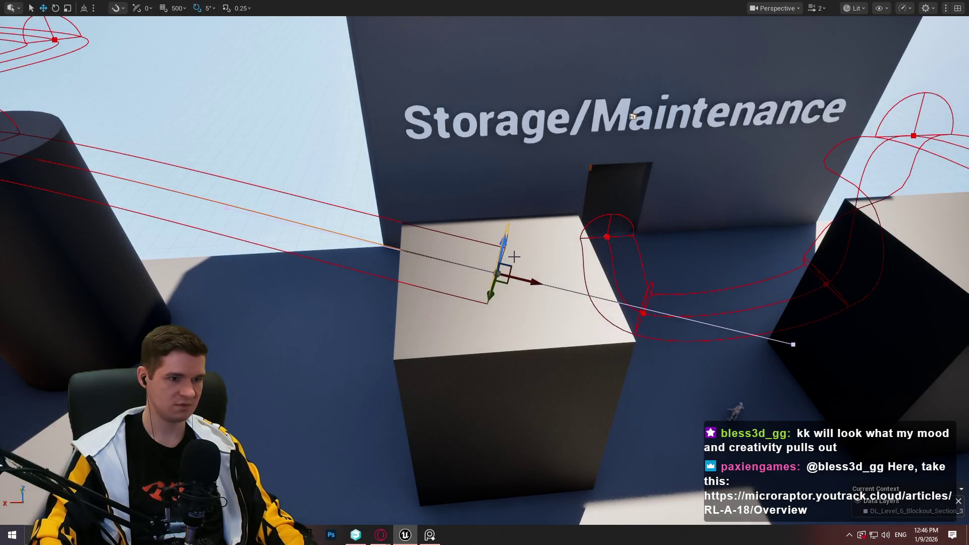
key(ctrl+grave)
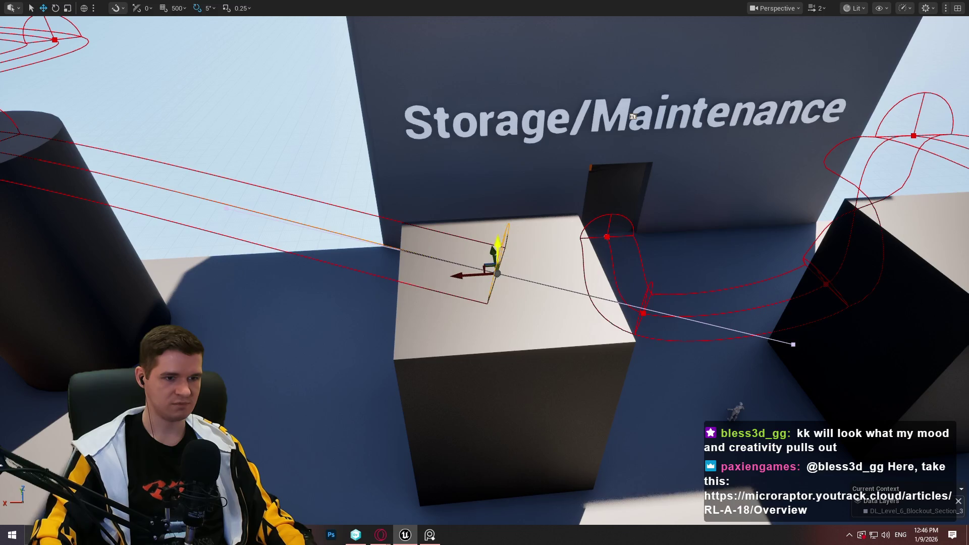
drag(497, 247, 508, 224)
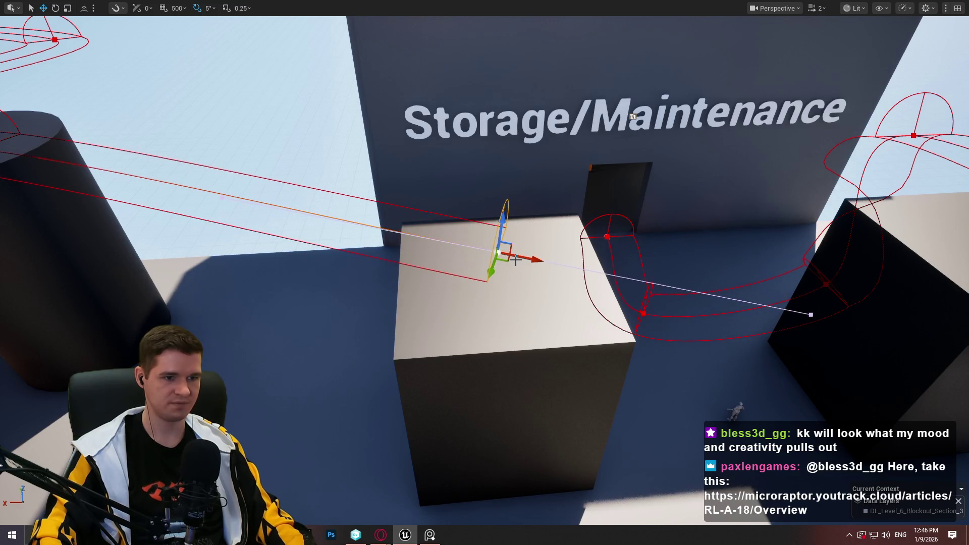
drag(468, 254, 917, 221)
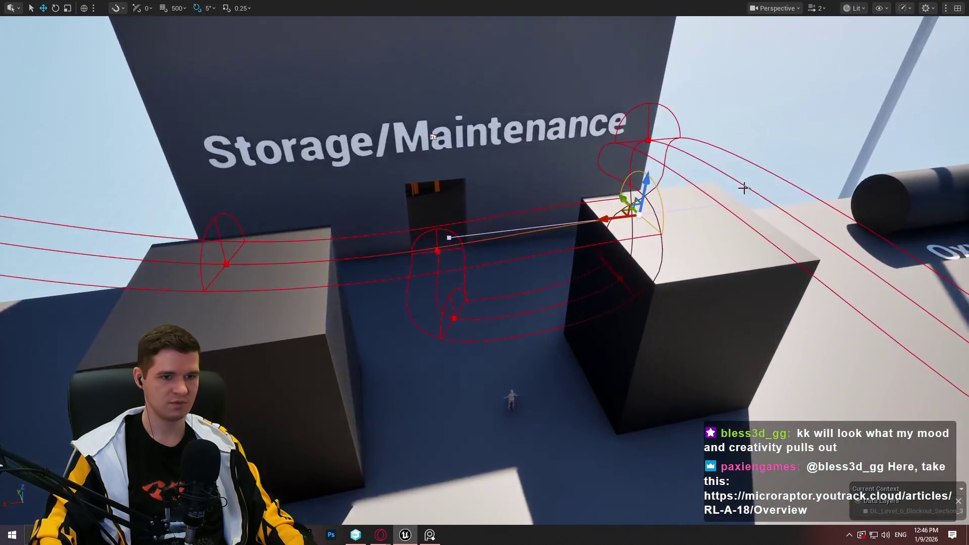
drag(744, 188, 752, 35)
key(f)
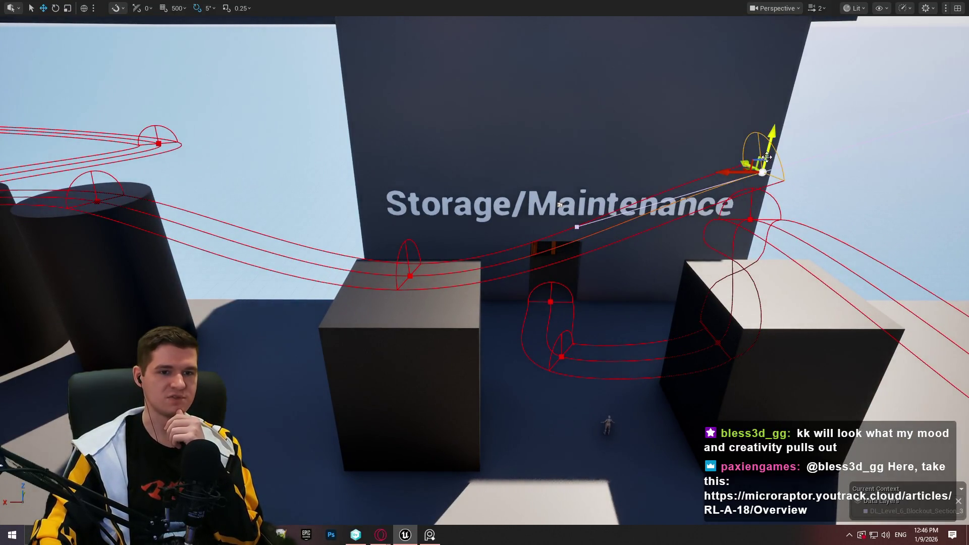
mouse_move(737, 166)
mouse_down()
mouse_move(460, 175)
mouse_move(471, 175)
mouse_up()
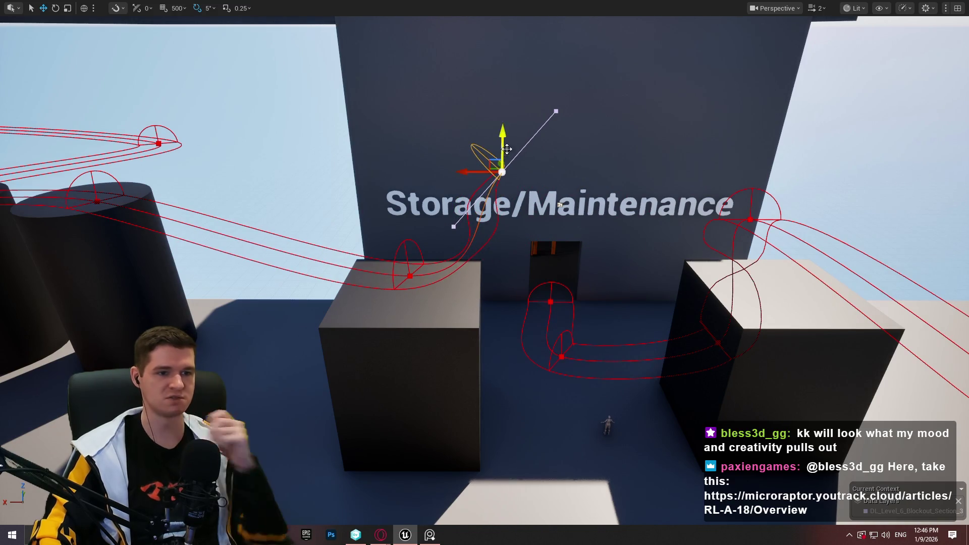
drag(503, 141, 503, 50)
drag(492, 89, 491, 90)
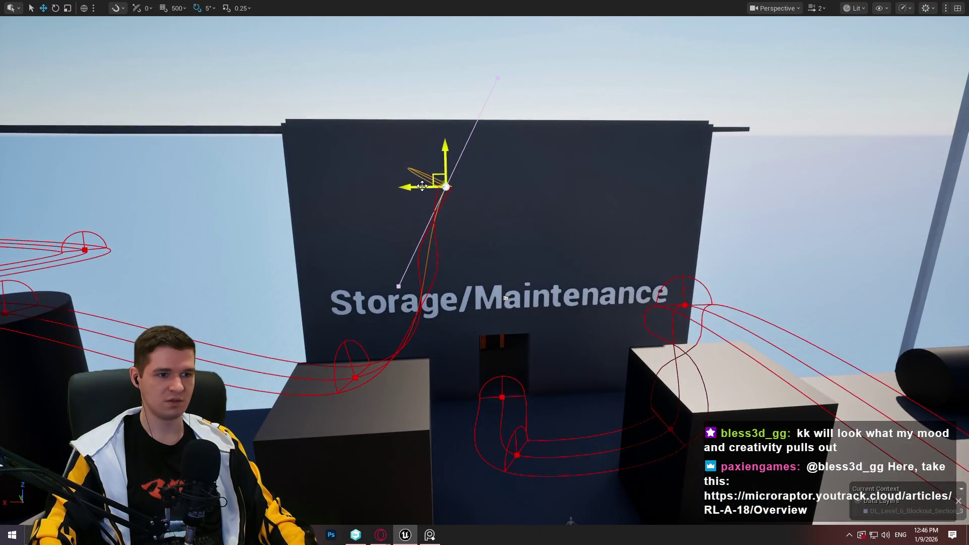
drag(422, 186, 818, 173)
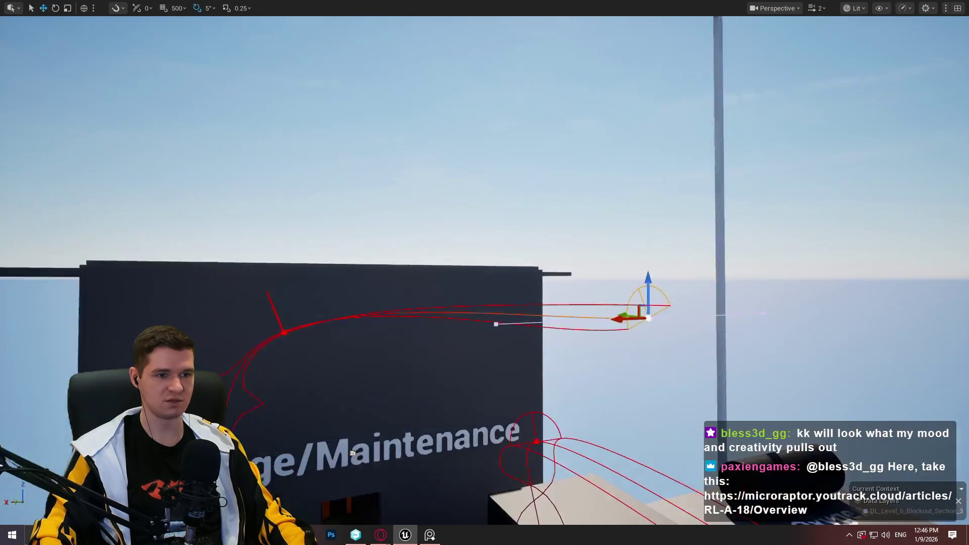
Fly around the Oxygen box and Storage/Maintenance wall to check the spline end in open sky
drag(352, 452, 352, 453)
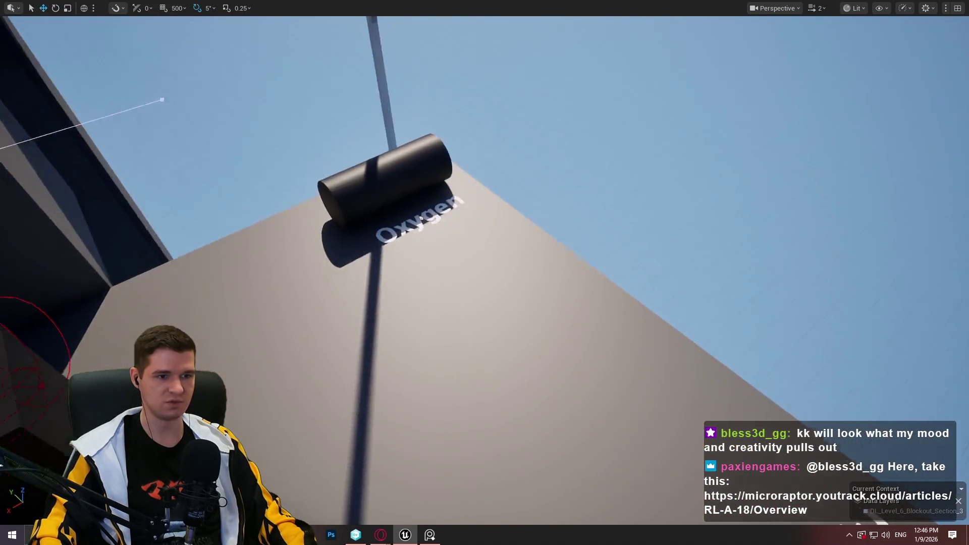
drag(513, 259, 513, 260)
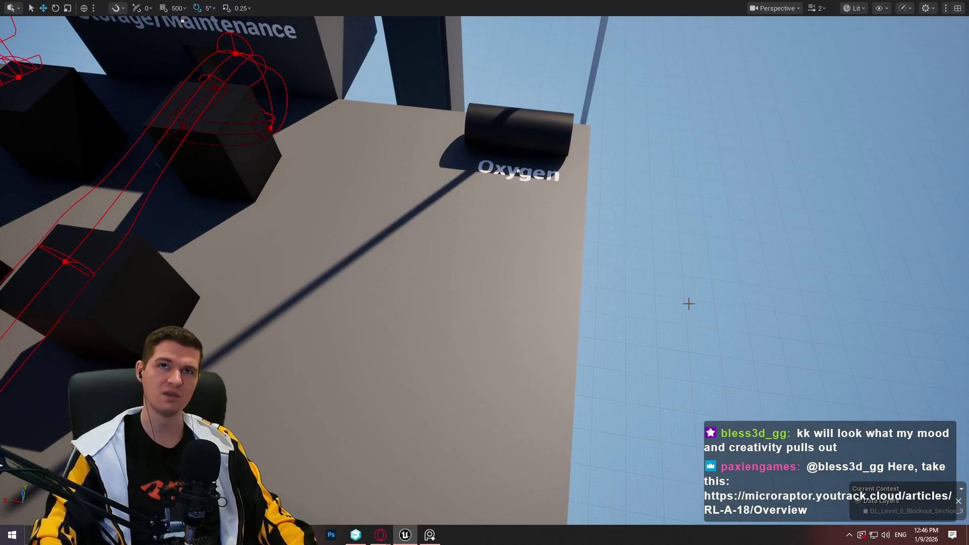
mouse_move(712, 245)
mouse_down()
mouse_move(703, 251)
mouse_move(714, 258)
mouse_up()
drag(667, 279, 667, 279)
drag(700, 313, 700, 313)
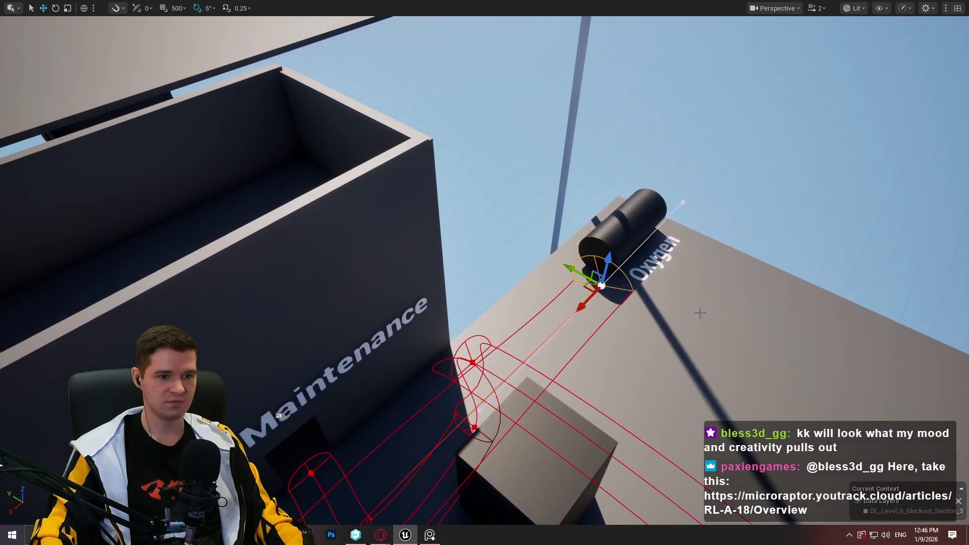
drag(584, 300, 584, 301)
drag(485, 272, 485, 273)
drag(542, 405, 528, 489)
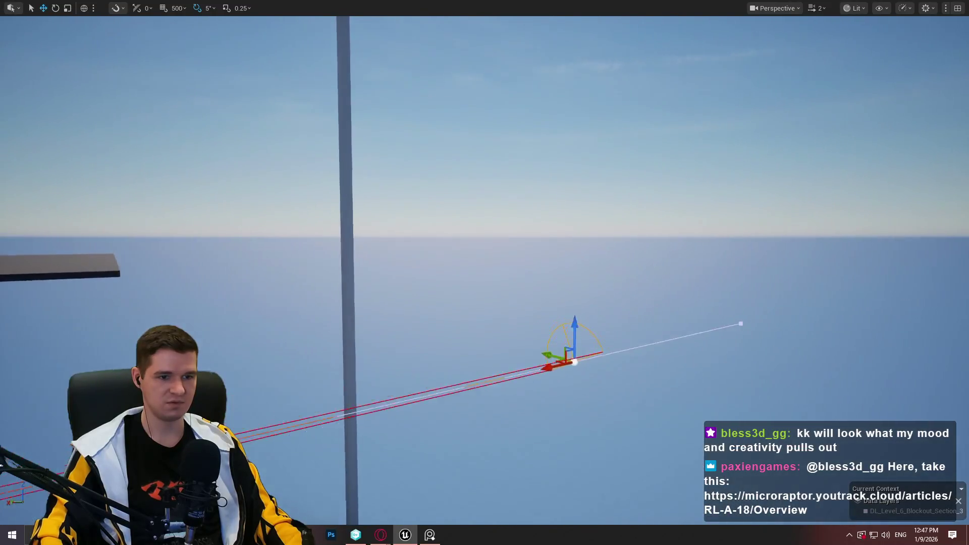
mouse_move(484, 273)
mouse_down()
mouse_move(511, 251)
mouse_move(509, 225)
mouse_up()
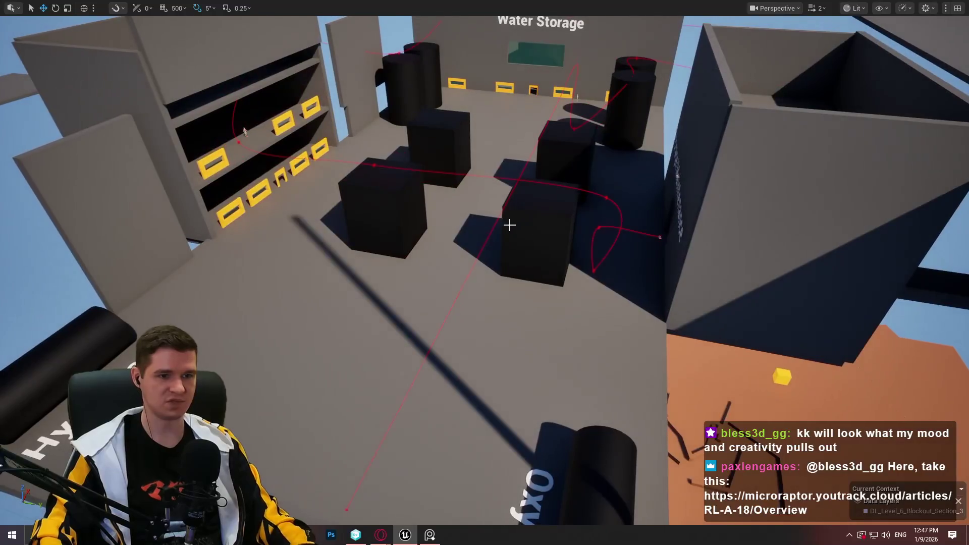
Select the large wall panel above the Water Storage shelves with yellow window frames
drag(563, 196, 526, 195)
click(563, 196)
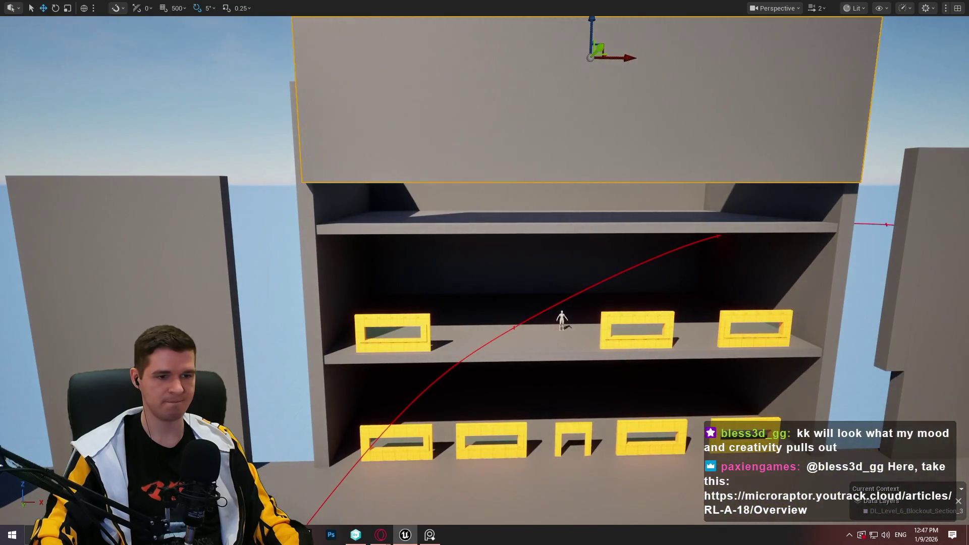
drag(651, 215, 651, 215)
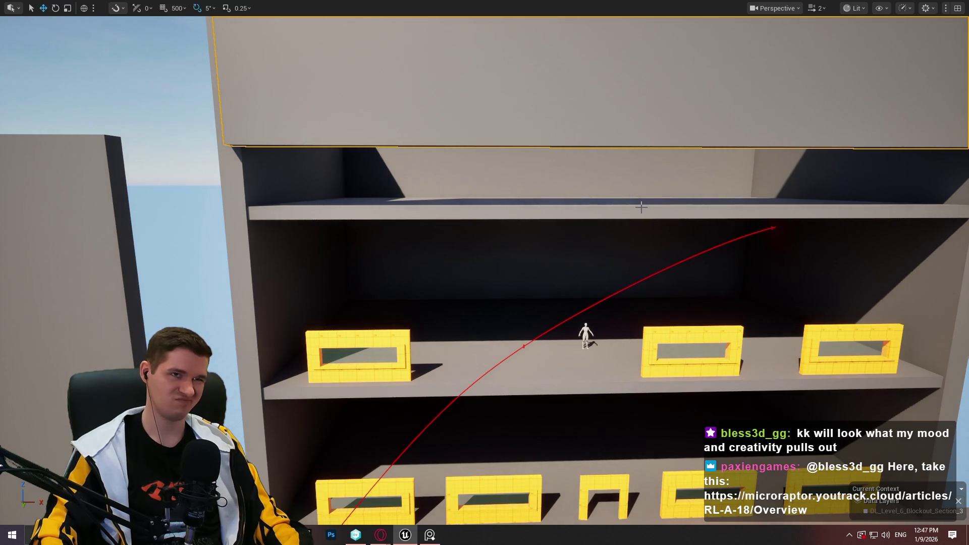
drag(638, 209, 546, 372)
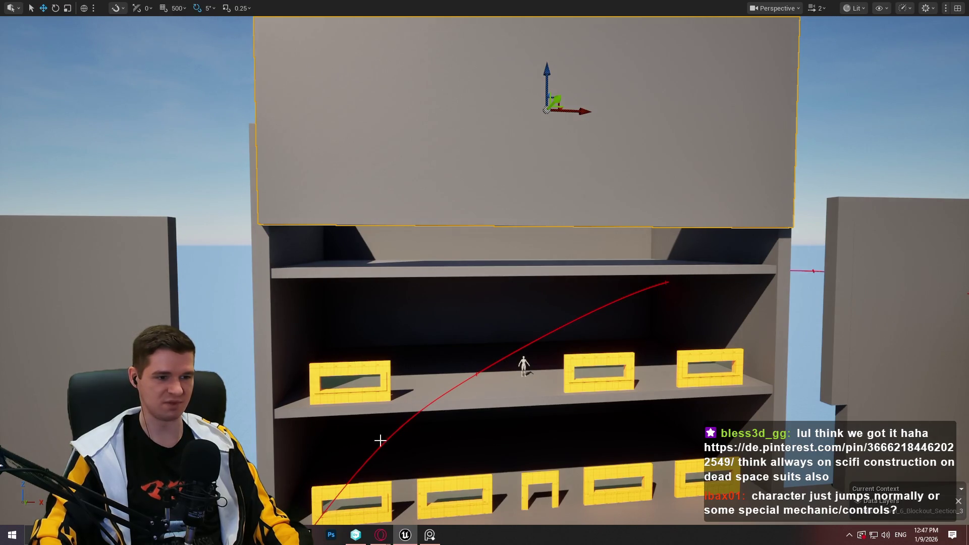
mouse_move(380, 440)
mouse_down()
mouse_move(255, 243)
mouse_move(493, 113)
mouse_move(534, 130)
mouse_move(581, 179)
mouse_up()
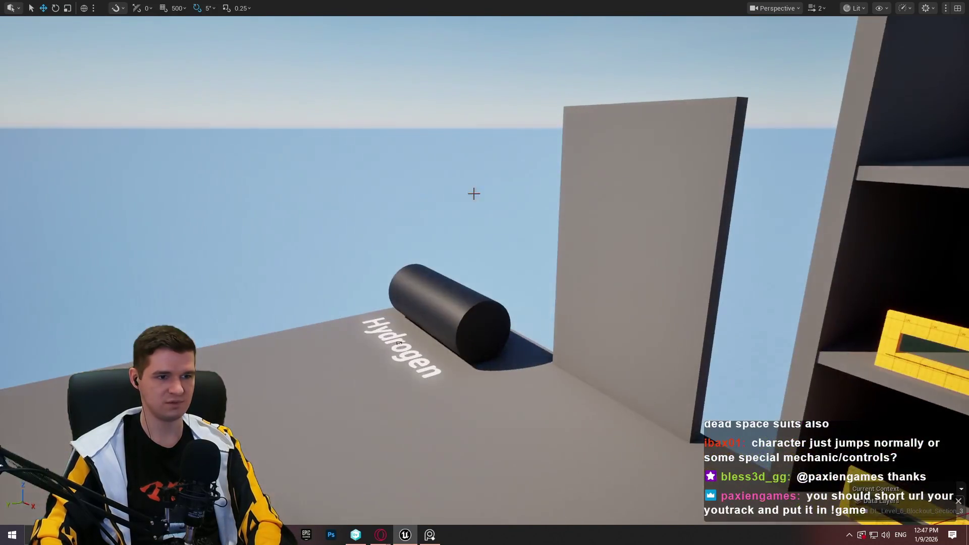
Delete the upper wall panel and inspect the now-open shelving with its yellow vent frames
click(662, 197)
key(Delete)
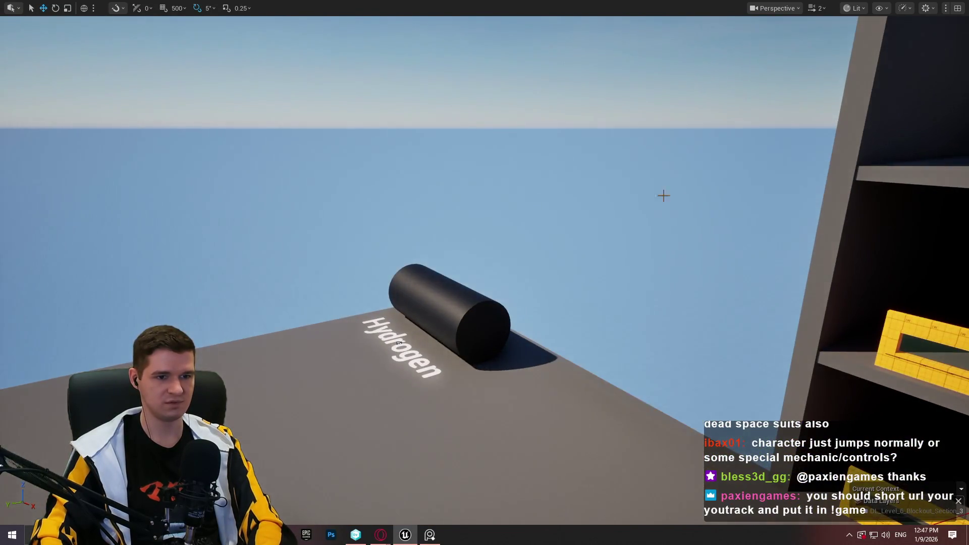
drag(580, 179, 580, 179)
drag(694, 203, 693, 202)
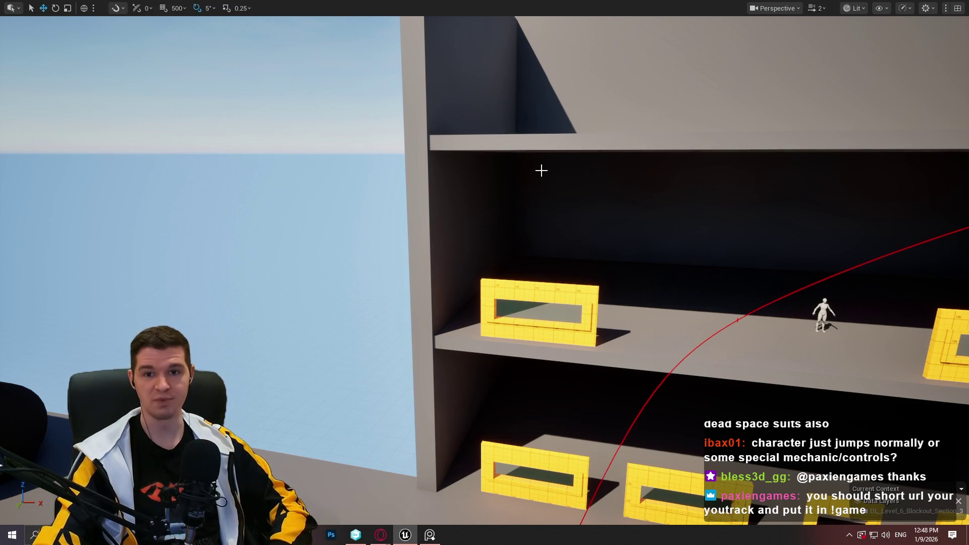
mouse_move(544, 138)
mouse_down()
mouse_move(485, 175)
mouse_move(495, 146)
mouse_move(462, 160)
mouse_up()
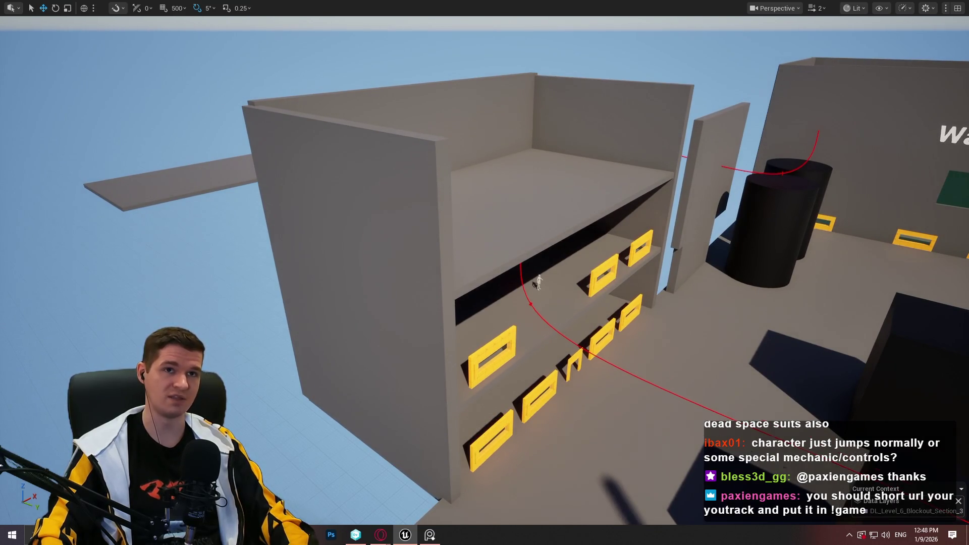
drag(462, 159, 462, 160)
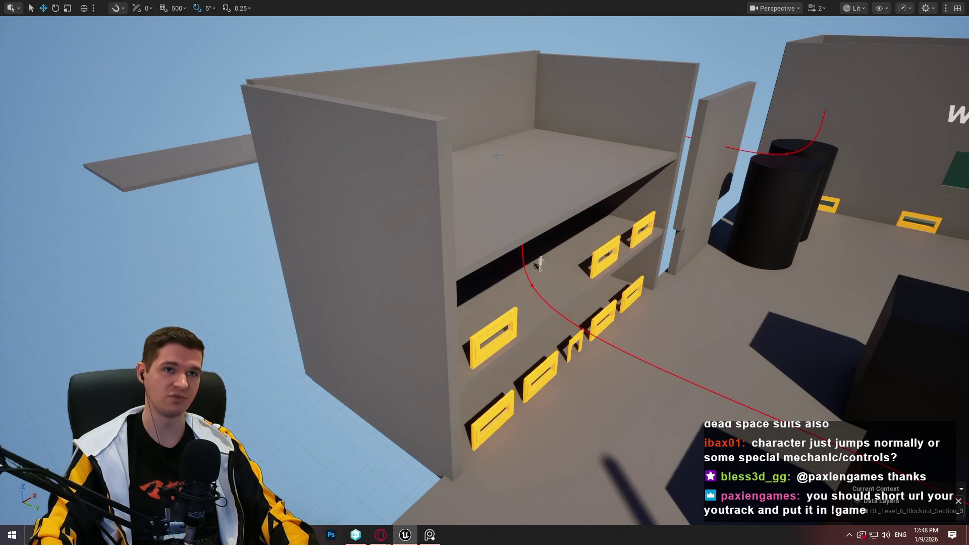
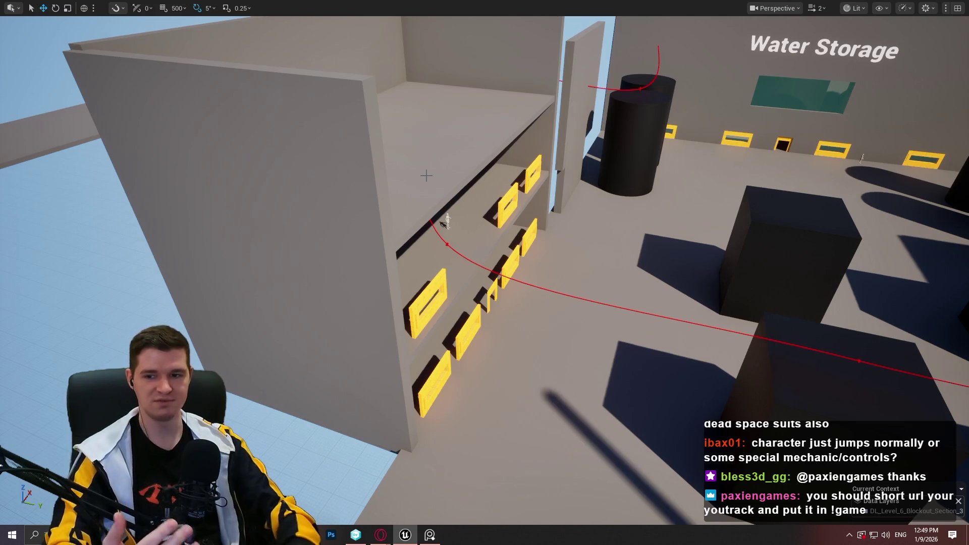
Rotate the shelving building about -85 degrees
mouse_move(430, 207)
mouse_down()
mouse_move(449, 303)
mouse_move(460, 227)
mouse_move(467, 272)
mouse_up()
mouse_move(568, 261)
mouse_down()
mouse_move(565, 275)
mouse_move(569, 261)
mouse_move(505, 277)
mouse_move(424, 116)
mouse_up()
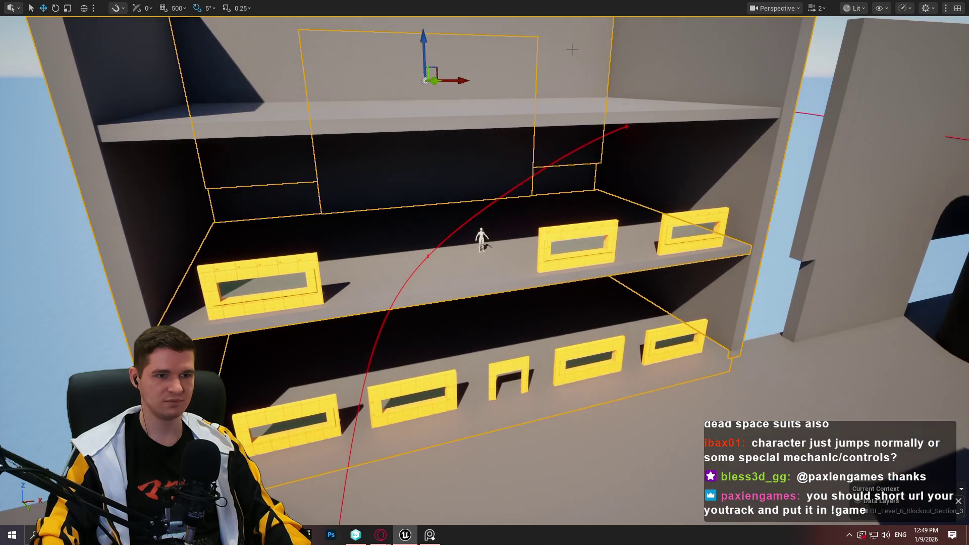
scroll(485, 273, up, 3)
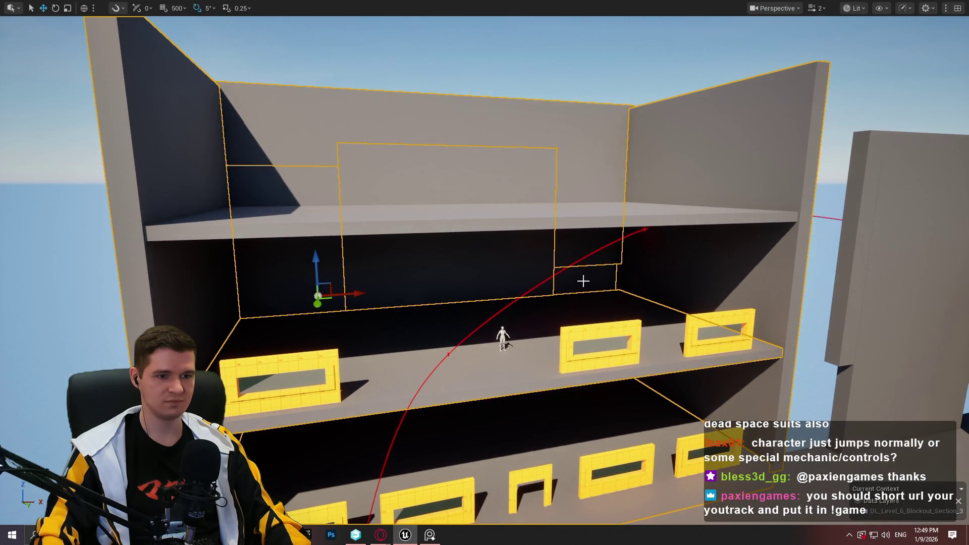
drag(628, 278, 512, 318)
scroll(391, 316, down, 5)
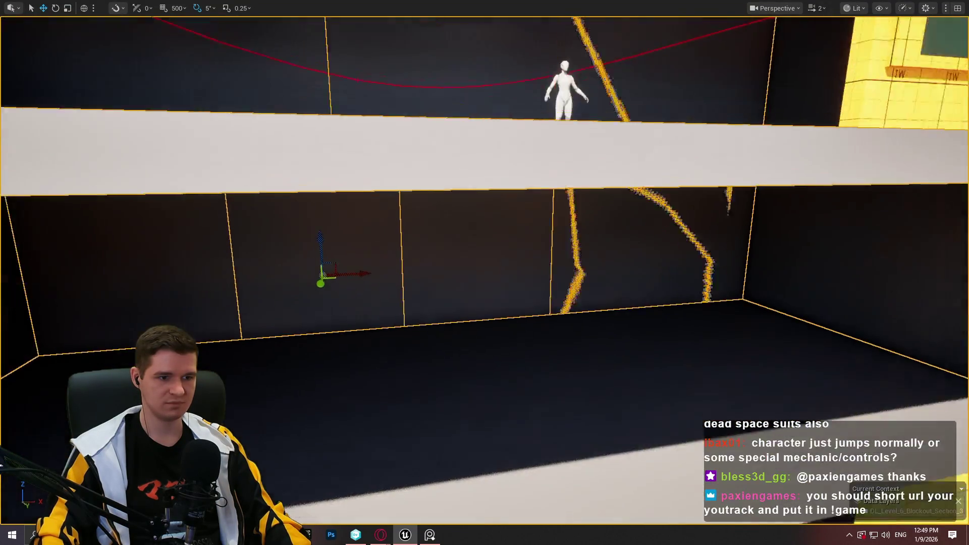
mouse_move(391, 316)
mouse_down()
mouse_move(328, 338)
mouse_move(633, 228)
mouse_up()
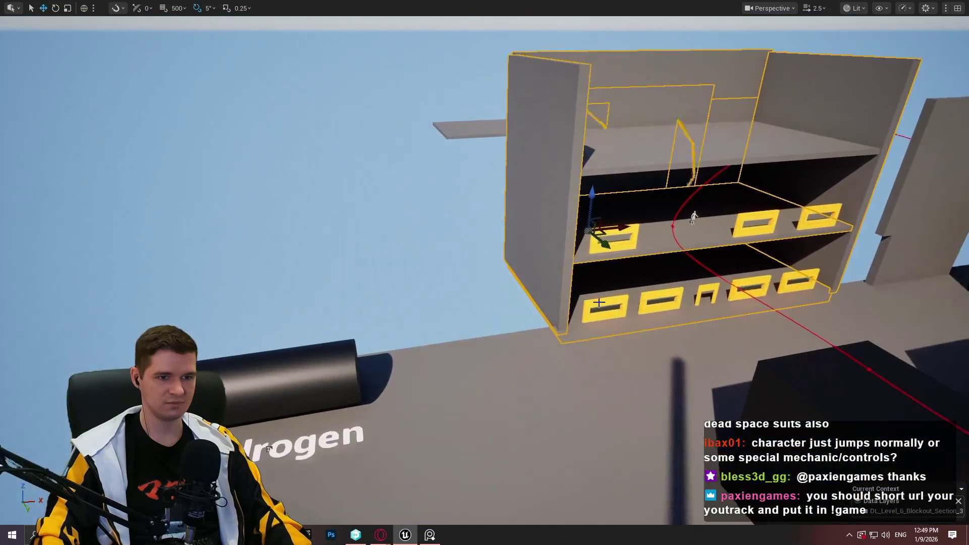
mouse_move(485, 272)
mouse_down()
mouse_move(530, 243)
mouse_move(520, 232)
mouse_move(485, 313)
mouse_move(445, 343)
mouse_up()
scroll(485, 273, up, 2)
key(e)
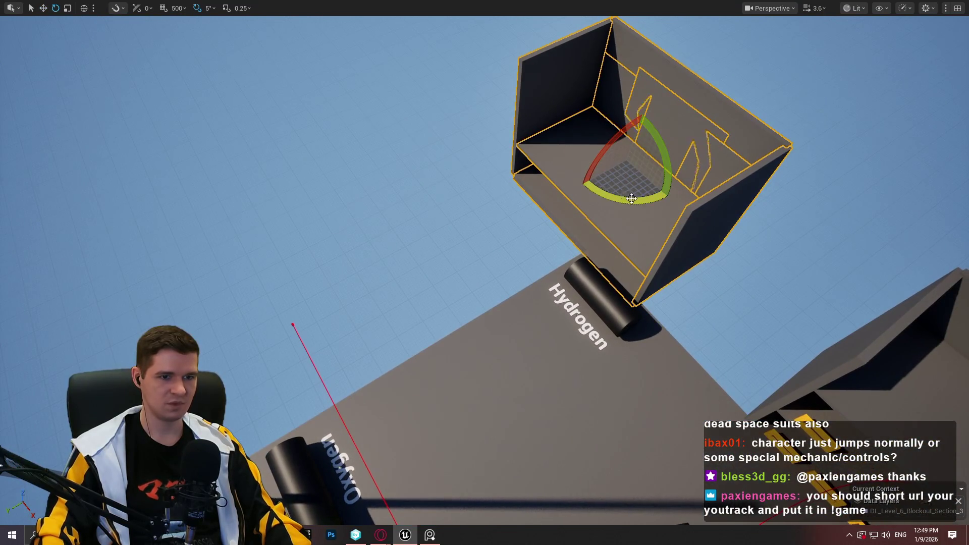
drag(651, 187, 674, 202)
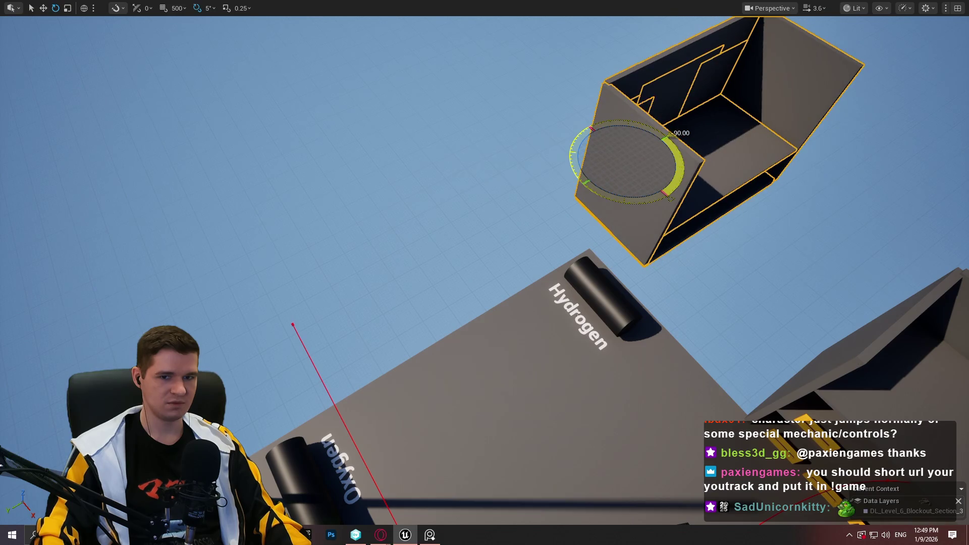
Move the tilted building to hang over the platform between the Hydrogen and Oxygen tanks
key(w)
mouse_move(627, 169)
mouse_down()
mouse_move(450, 225)
mouse_move(338, 289)
mouse_move(361, 281)
mouse_up()
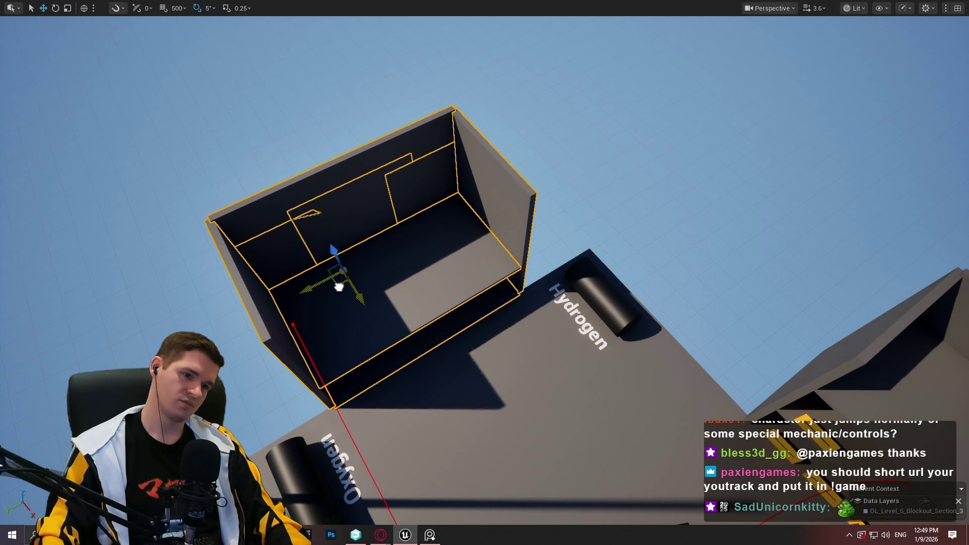
mouse_move(339, 286)
mouse_down()
mouse_move(273, 297)
mouse_move(262, 324)
mouse_move(410, 246)
mouse_move(278, 281)
mouse_move(335, 253)
mouse_move(410, 75)
mouse_move(634, 101)
mouse_move(789, 148)
mouse_move(789, 253)
mouse_move(697, 260)
mouse_move(775, 279)
mouse_up()
mouse_move(485, 273)
mouse_down()
mouse_move(465, 265)
mouse_move(477, 270)
mouse_up()
drag(638, 227, 639, 216)
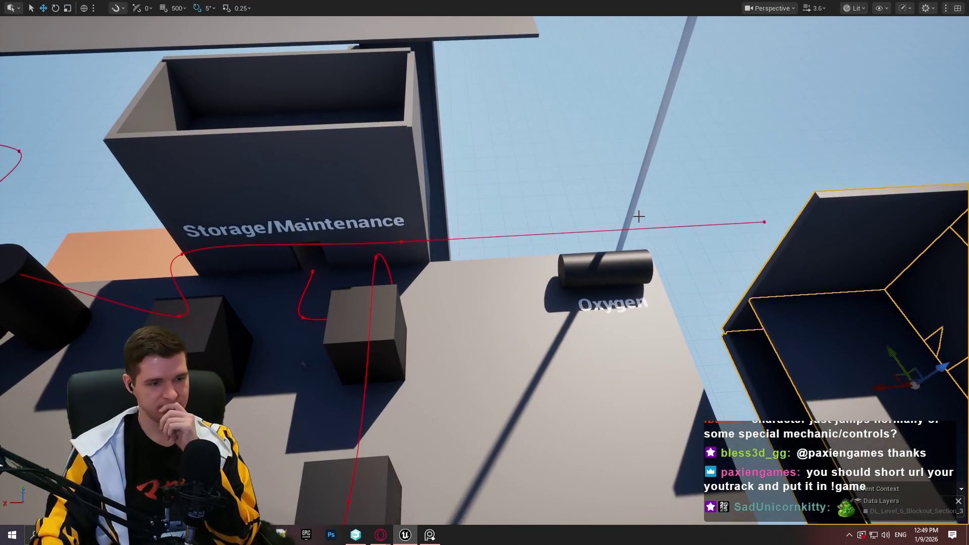
drag(303, 365, 464, 318)
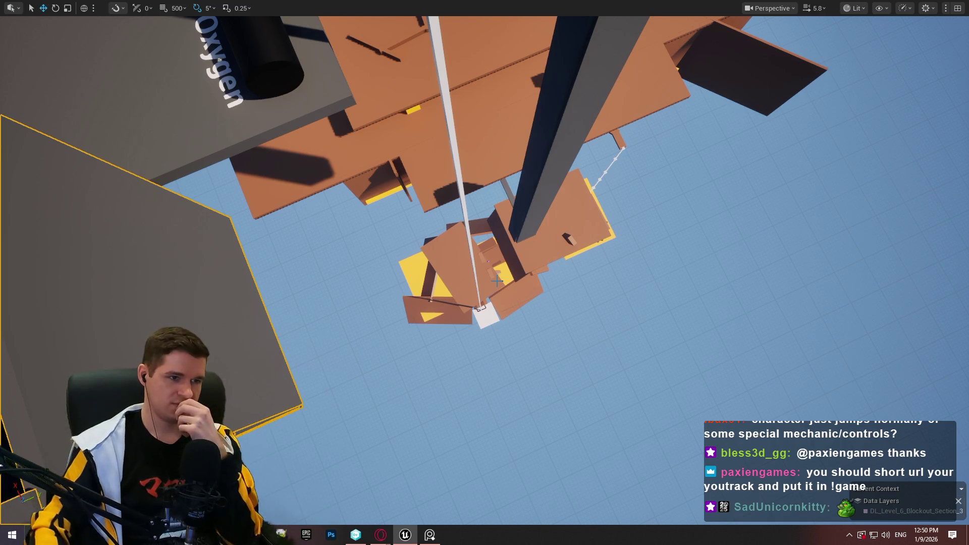
scroll(497, 281, up, 5)
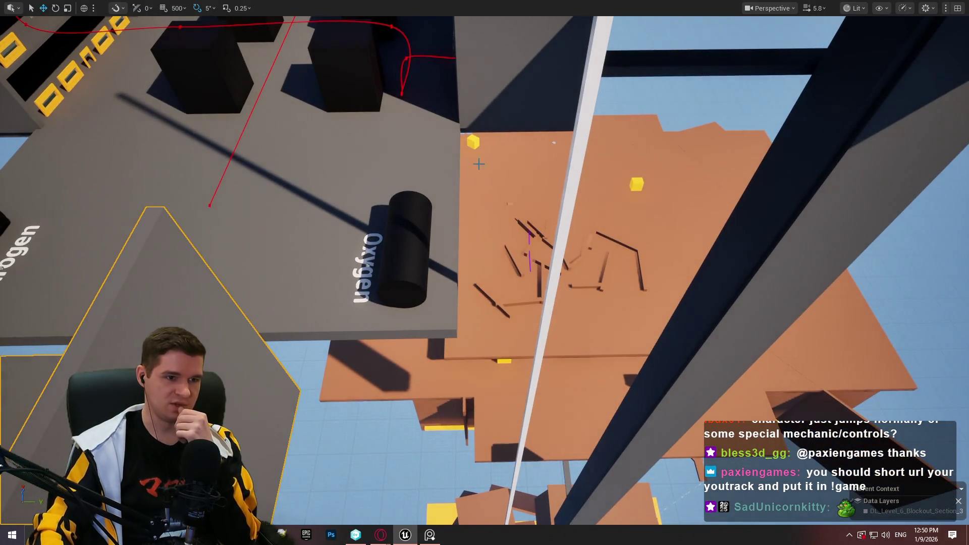
drag(479, 164, 486, 329)
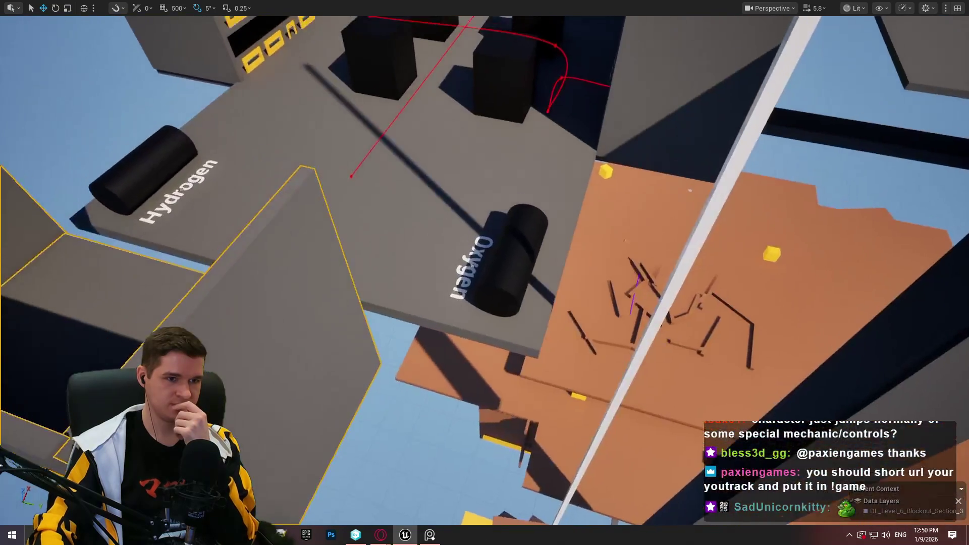
drag(479, 213, 479, 213)
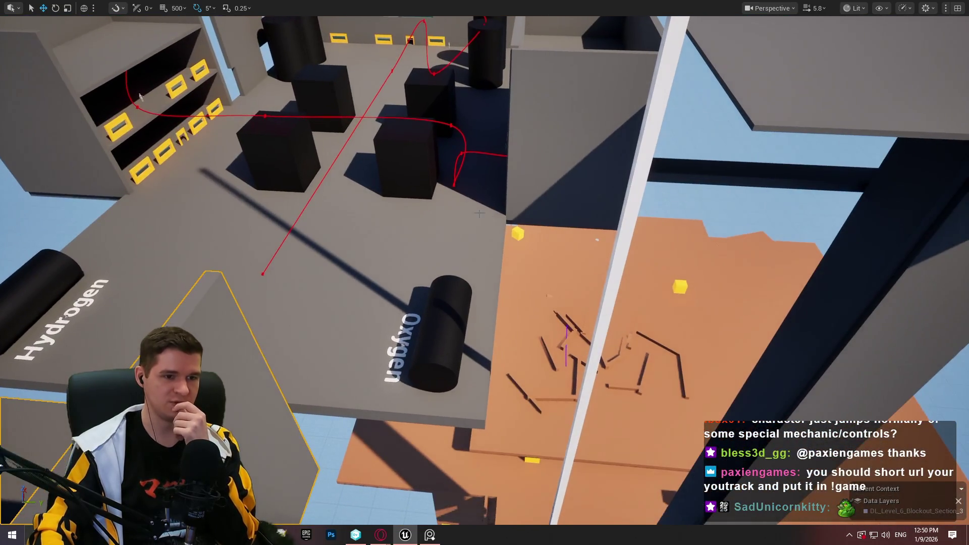
mouse_move(525, 244)
mouse_down()
mouse_move(525, 292)
mouse_move(499, 328)
mouse_move(468, 211)
mouse_up()
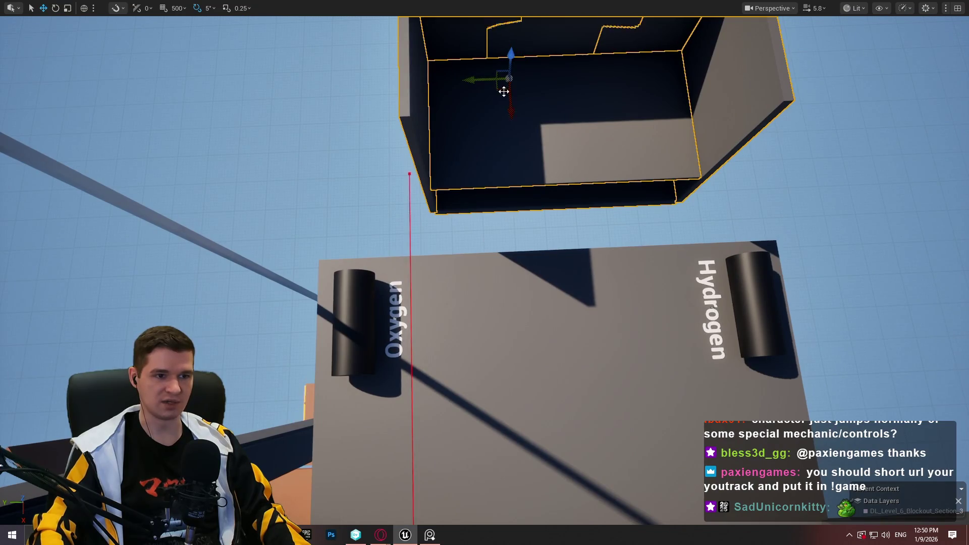
mouse_move(503, 91)
mouse_down()
mouse_move(490, 147)
mouse_move(515, 89)
mouse_up()
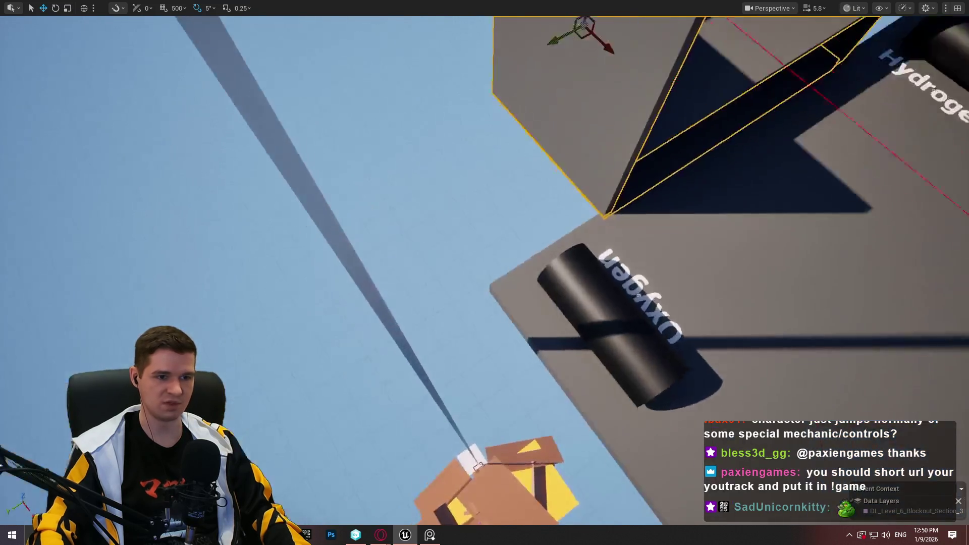
Raise the shelf panel higher in the unit and delete the lower shelf
key(s)
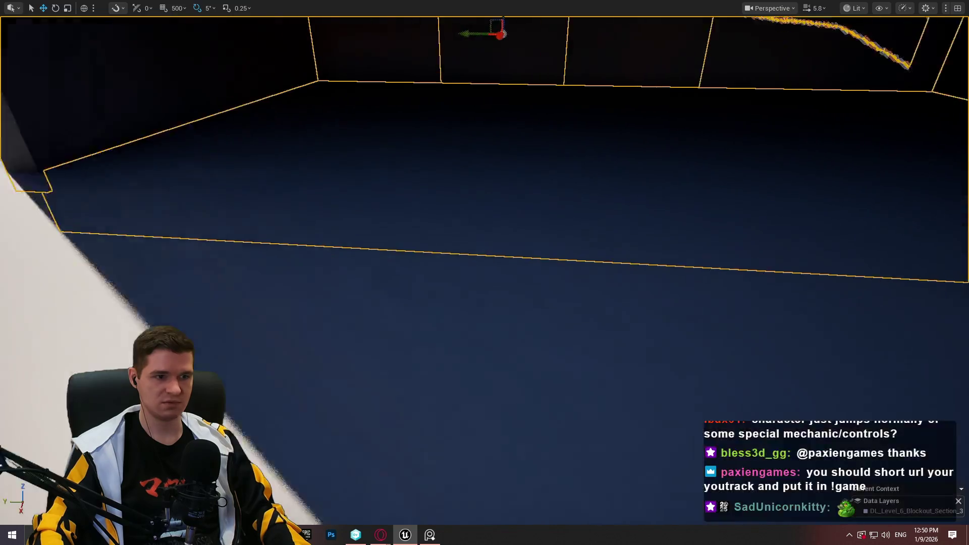
key(w)
key(s)
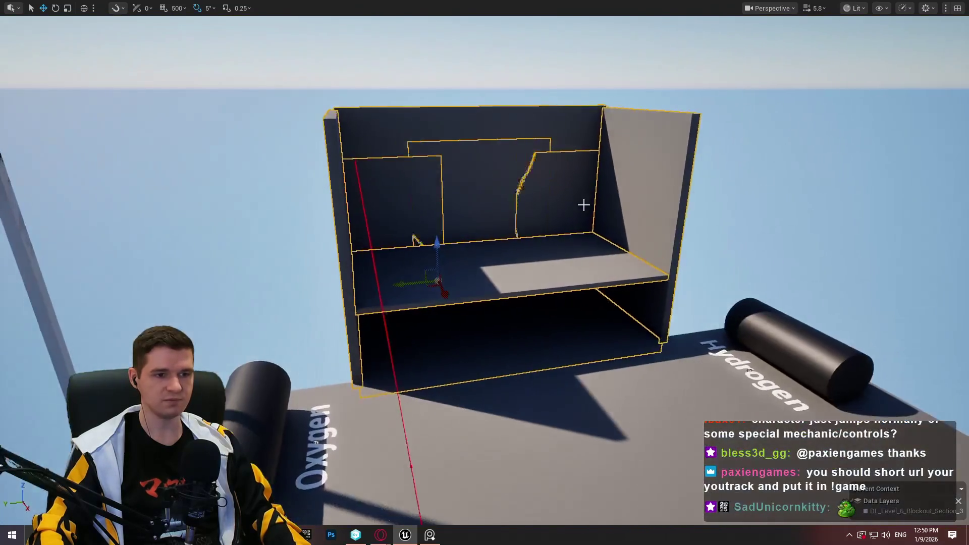
click(582, 201)
click(504, 246)
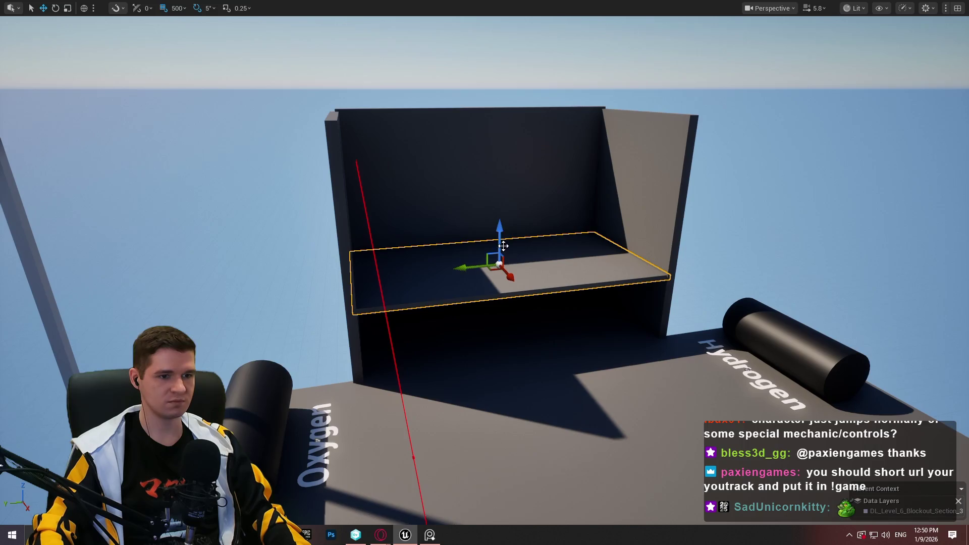
drag(499, 237, 504, 179)
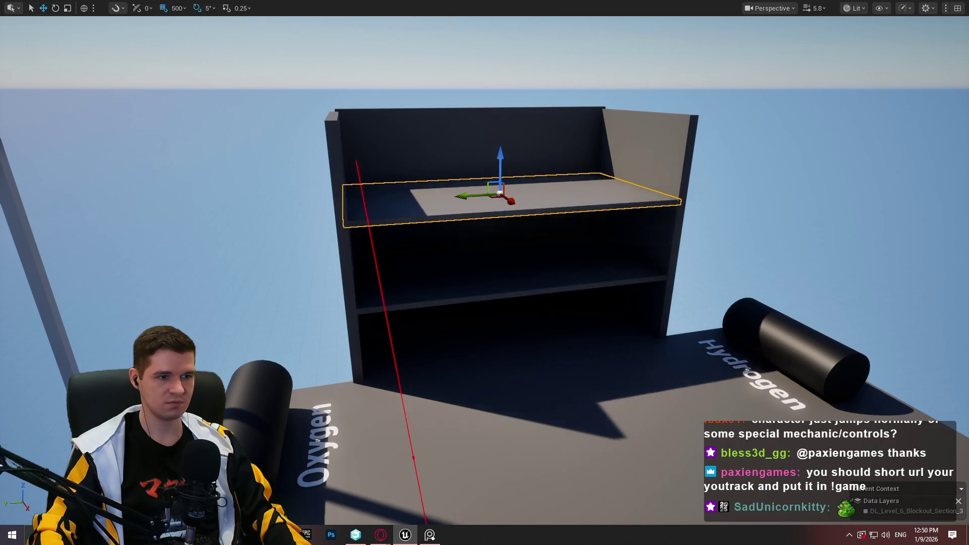
key(w)
key(s)
click(580, 326)
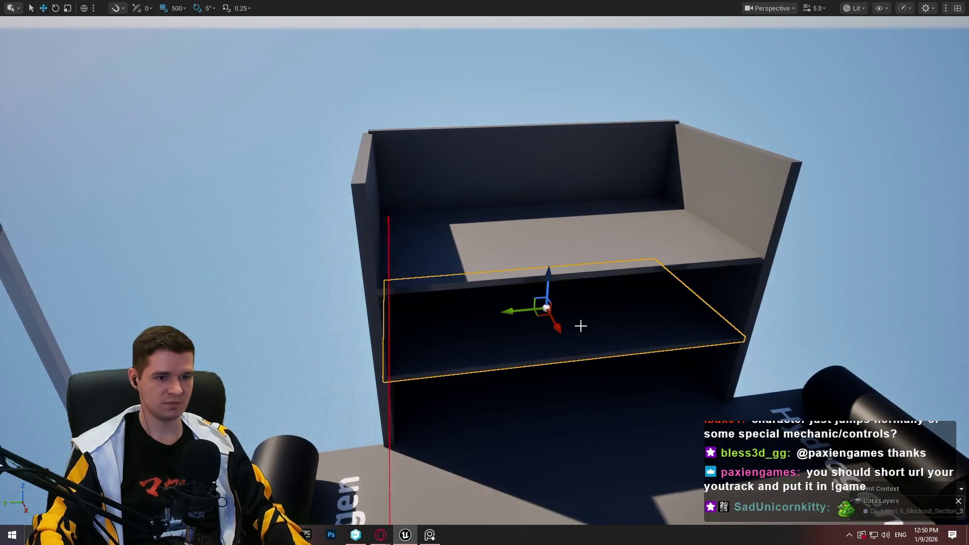
key(Delete)
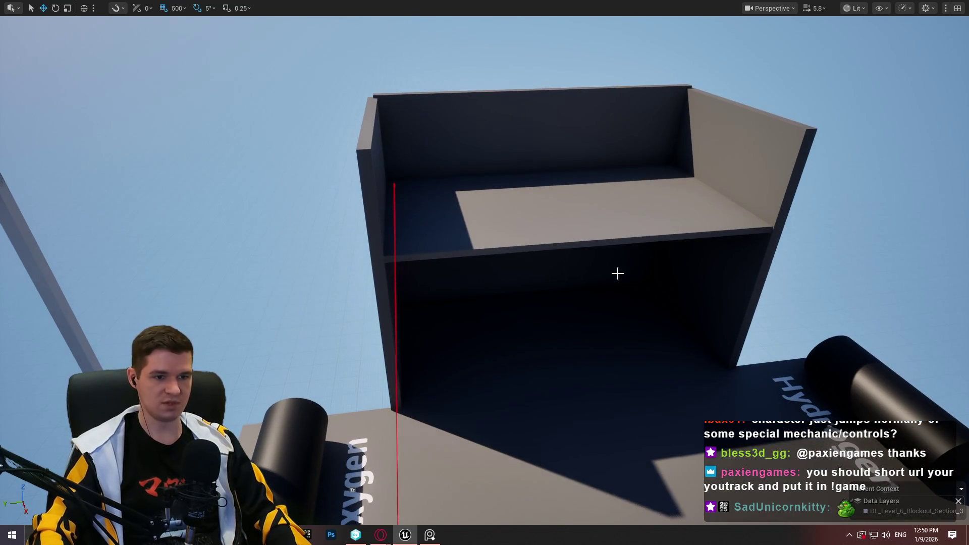
Shift the wall panel near the Hydrogen tank to the left
mouse_move(670, 310)
mouse_down()
mouse_move(631, 302)
mouse_move(616, 348)
mouse_up()
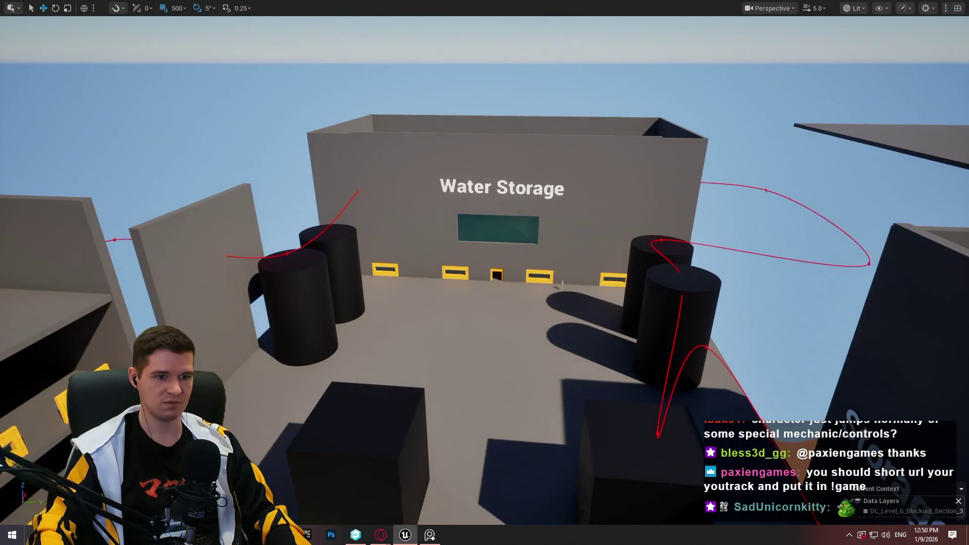
click(540, 136)
drag(539, 136, 767, 112)
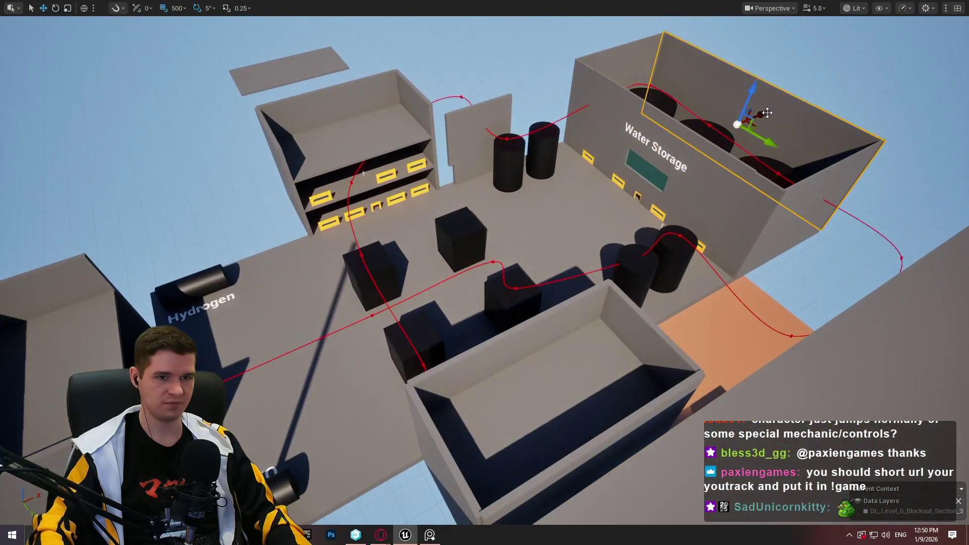
mouse_move(282, 314)
mouse_down()
mouse_move(130, 277)
mouse_move(173, 270)
mouse_move(147, 326)
mouse_up()
key(f)
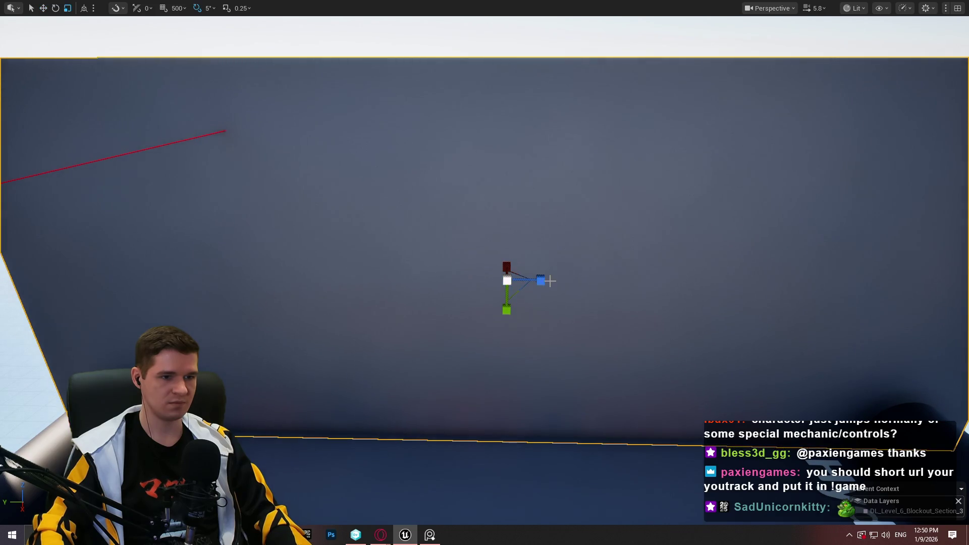
Narrow the front wall slightly and lower it into a short front panel
scroll(515, 275, down, 5)
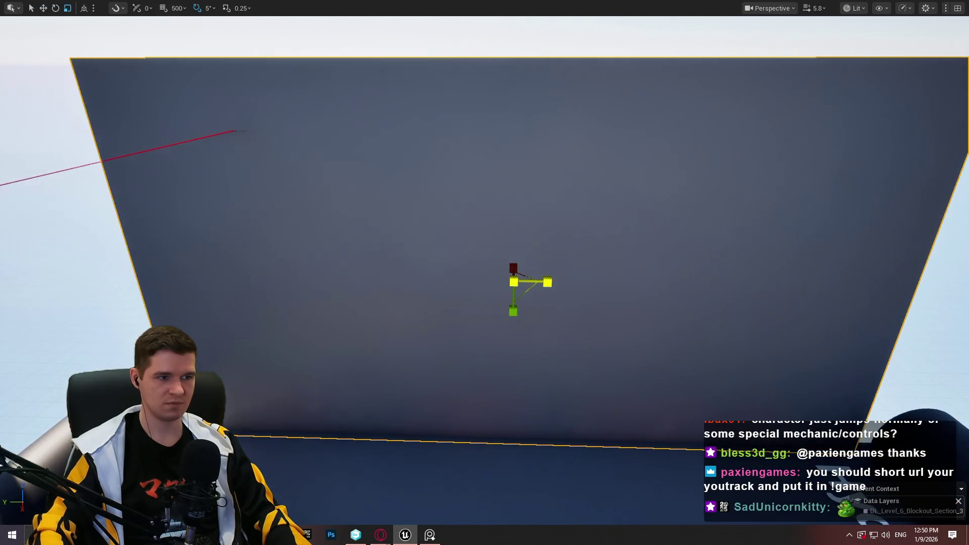
mouse_move(530, 282)
mouse_down()
mouse_move(558, 281)
mouse_move(578, 297)
mouse_up()
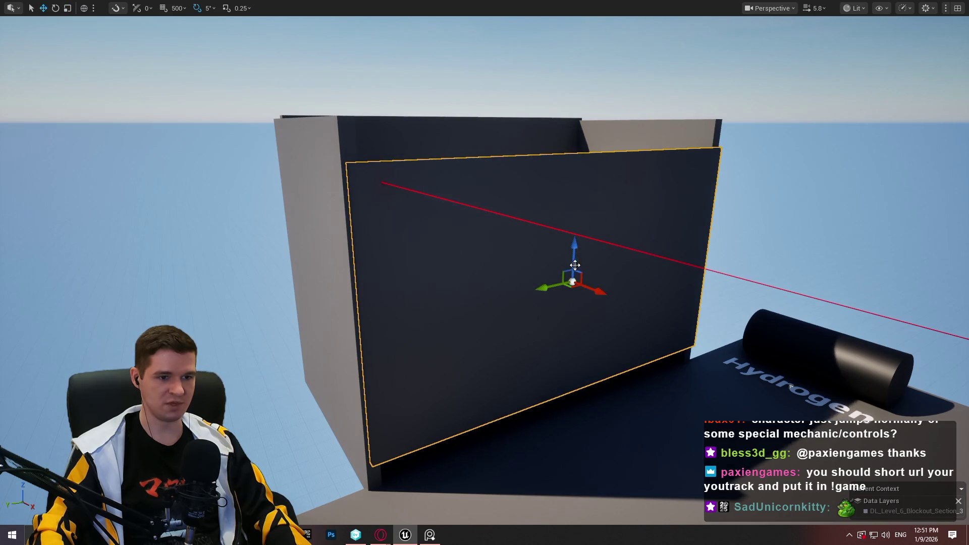
mouse_move(575, 265)
mouse_down()
mouse_move(576, 316)
mouse_move(576, 303)
mouse_move(505, 293)
mouse_move(586, 290)
mouse_move(555, 282)
mouse_move(430, 293)
mouse_move(865, 292)
mouse_up()
scroll(484, 293, down, 2)
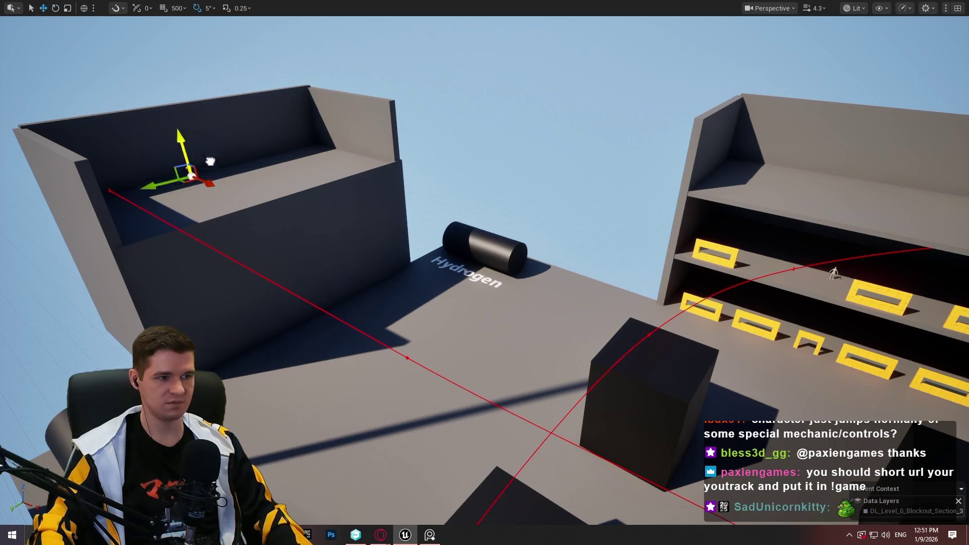
Frame the Water Storage sign from above and select a black cube
mouse_move(210, 162)
mouse_down()
mouse_move(195, 112)
mouse_move(202, 192)
mouse_move(222, 101)
mouse_up()
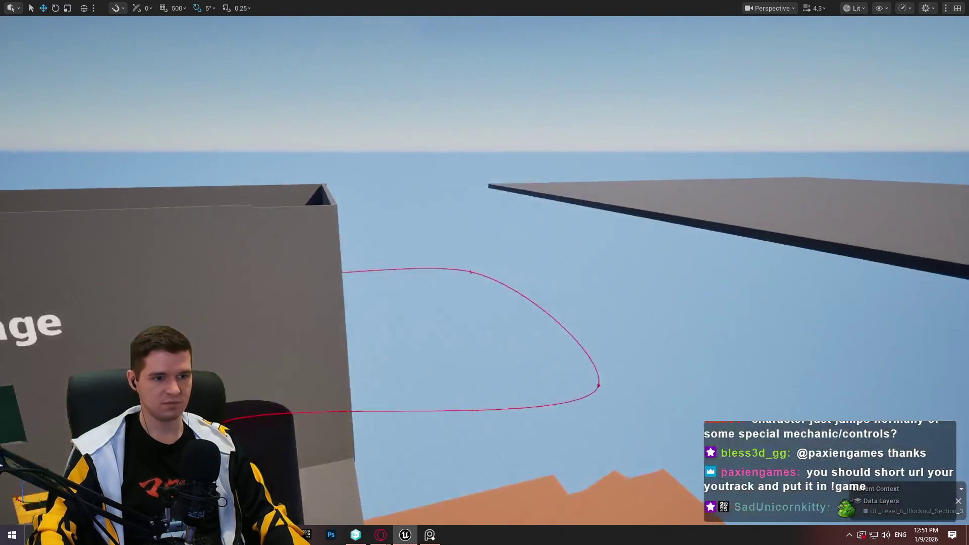
key(f)
mouse_move(228, 272)
mouse_down()
mouse_move(204, 208)
mouse_move(513, 175)
mouse_up()
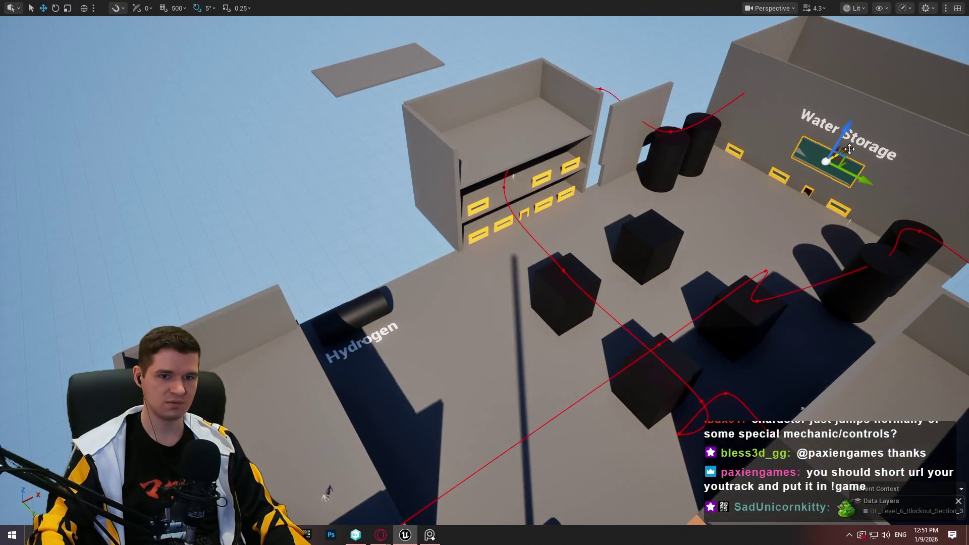
click(637, 268)
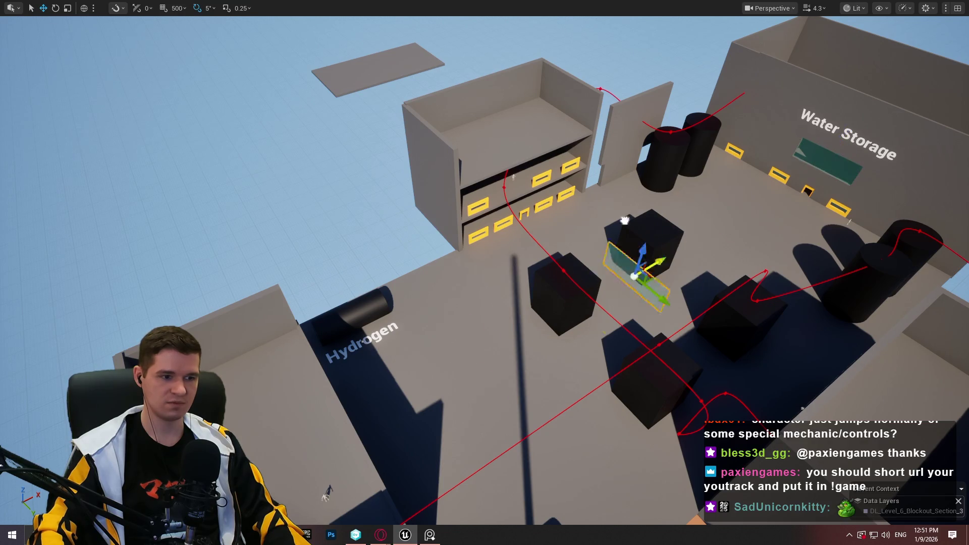
Frame the character figure and slide the green plane sideways along the wall
click(327, 491)
key(f)
mouse_move(557, 231)
mouse_down()
mouse_move(470, 237)
mouse_move(558, 231)
mouse_move(563, 88)
mouse_up()
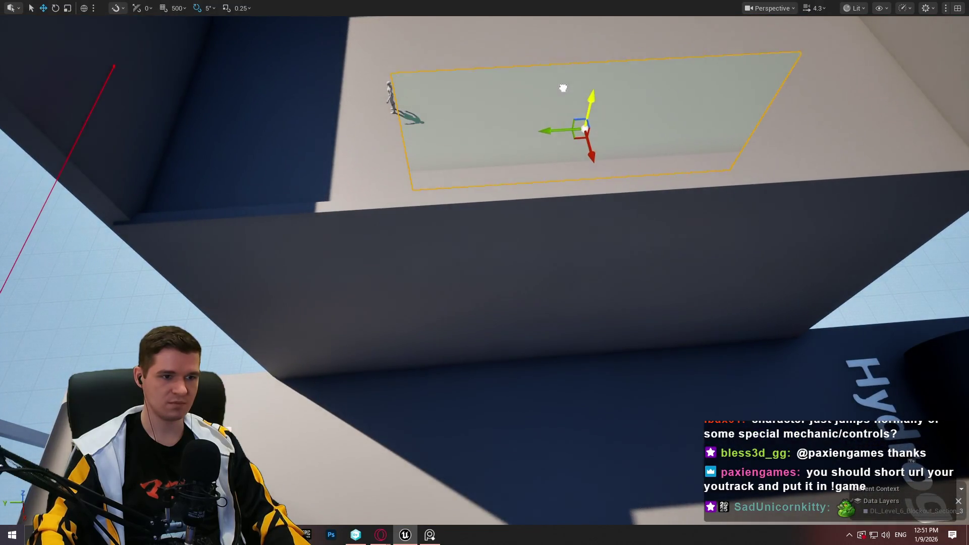
mouse_move(617, 104)
mouse_down()
mouse_move(575, 109)
mouse_move(616, 104)
mouse_up()
drag(476, 180, 511, 187)
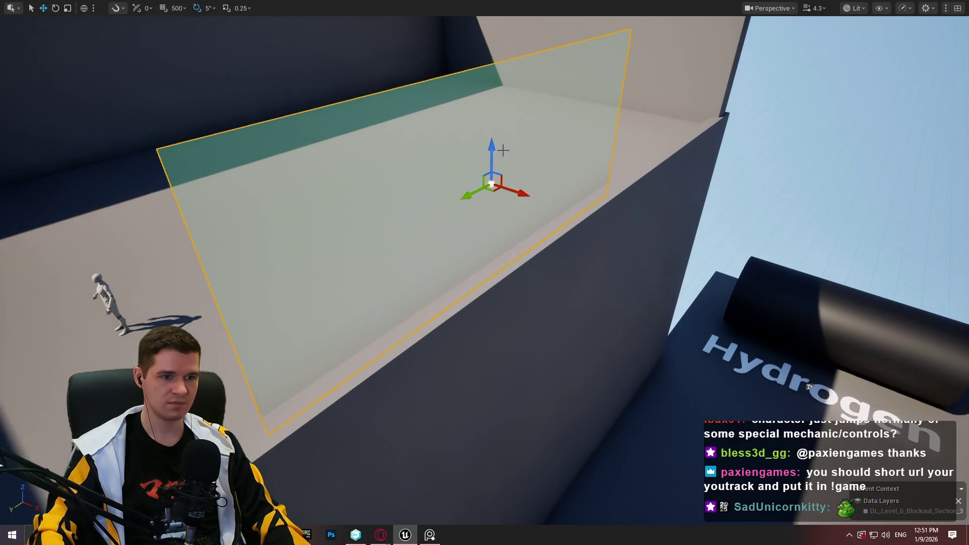
drag(504, 150, 485, 100)
drag(586, 150, 525, 154)
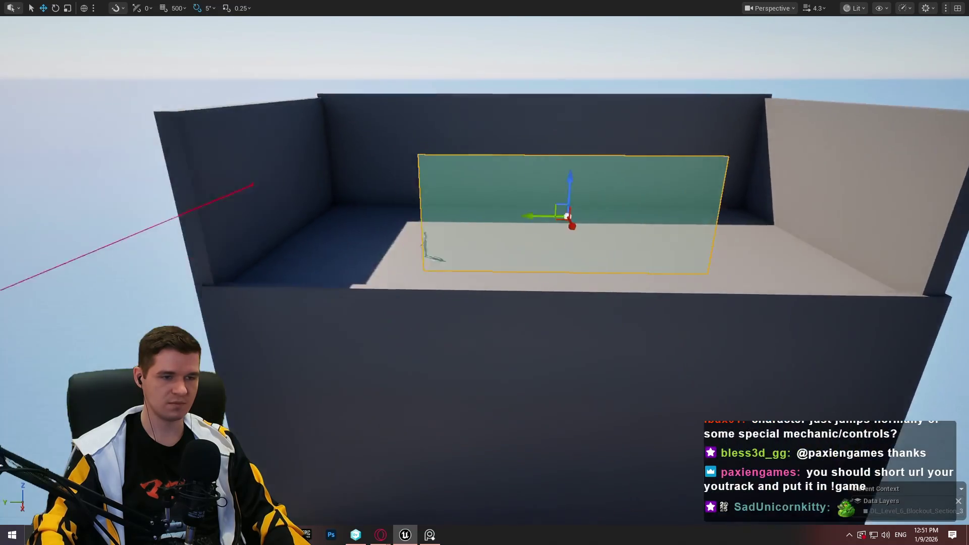
mouse_move(606, 214)
mouse_down()
mouse_move(479, 214)
mouse_move(598, 218)
mouse_up()
key(r)
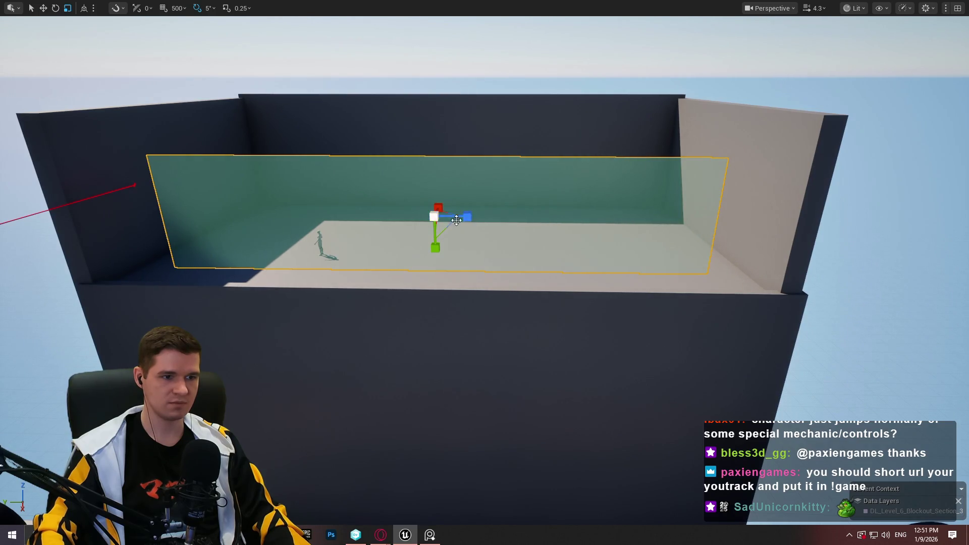
Adjust the plane's height, halve its width, and delete the left duplicate plane
drag(434, 179, 434, 166)
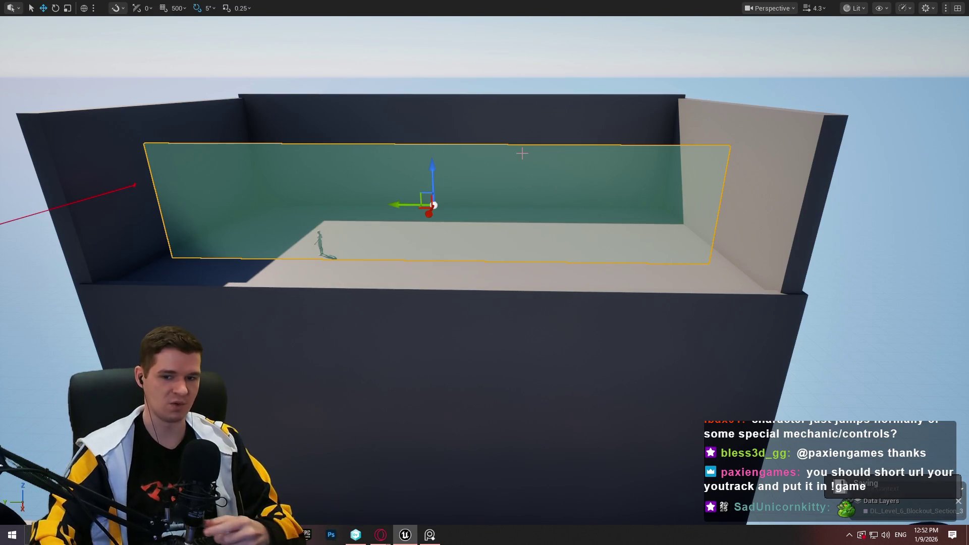
mouse_move(428, 165)
mouse_down()
mouse_move(434, 212)
mouse_move(439, 167)
mouse_move(455, 202)
mouse_move(461, 190)
mouse_move(454, 241)
mouse_move(449, 217)
mouse_move(505, 167)
mouse_move(600, 120)
mouse_up()
key(r)
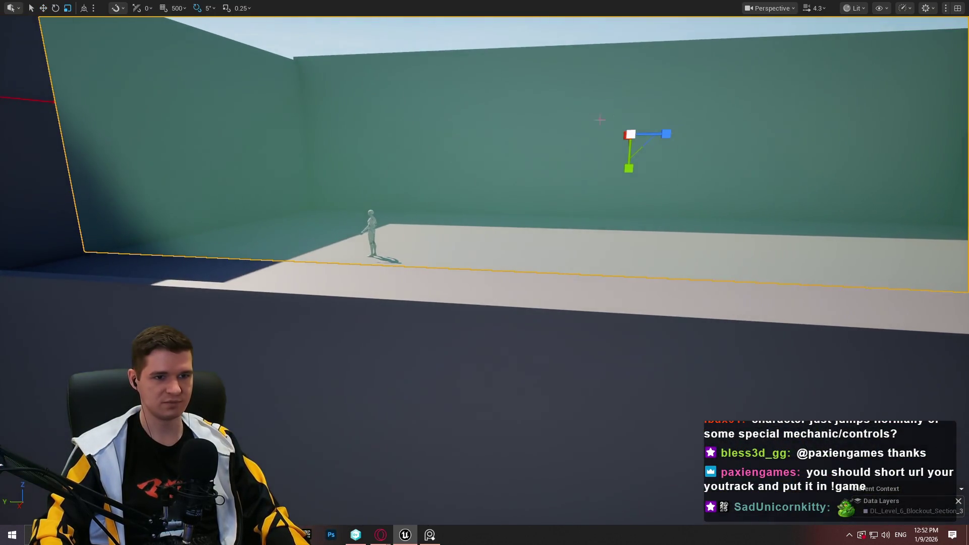
mouse_move(630, 169)
mouse_down()
mouse_move(666, 155)
mouse_move(661, 126)
mouse_move(621, 115)
mouse_up()
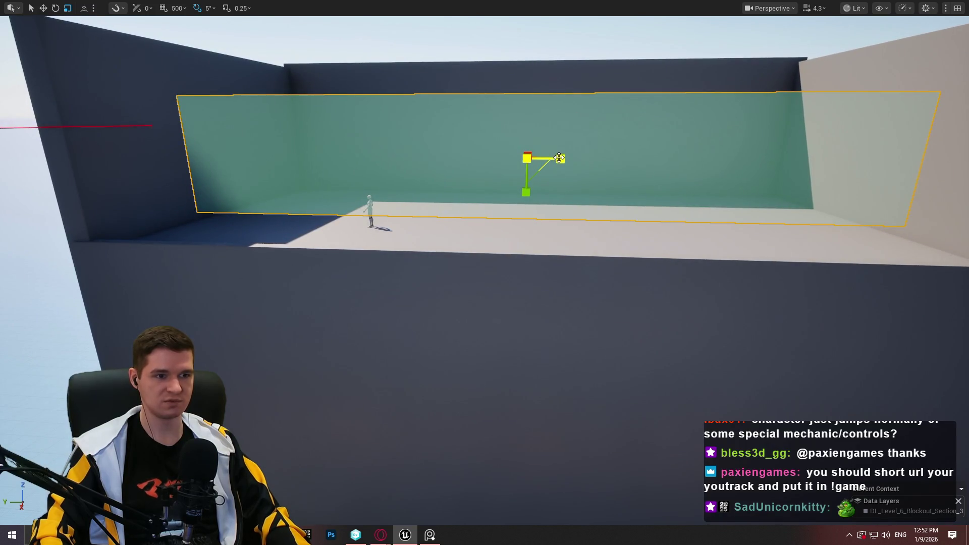
mouse_move(560, 158)
mouse_down()
mouse_move(540, 160)
mouse_move(714, 154)
mouse_move(295, 161)
mouse_up()
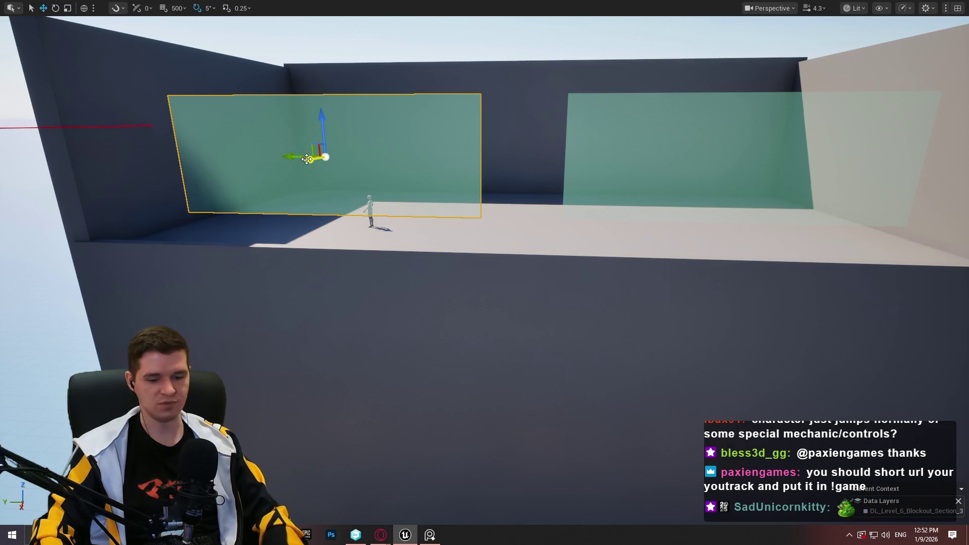
key(Delete)
Center the remaining plane, widen it across the room, and lower it slightly
click(710, 157)
drag(710, 157, 478, 158)
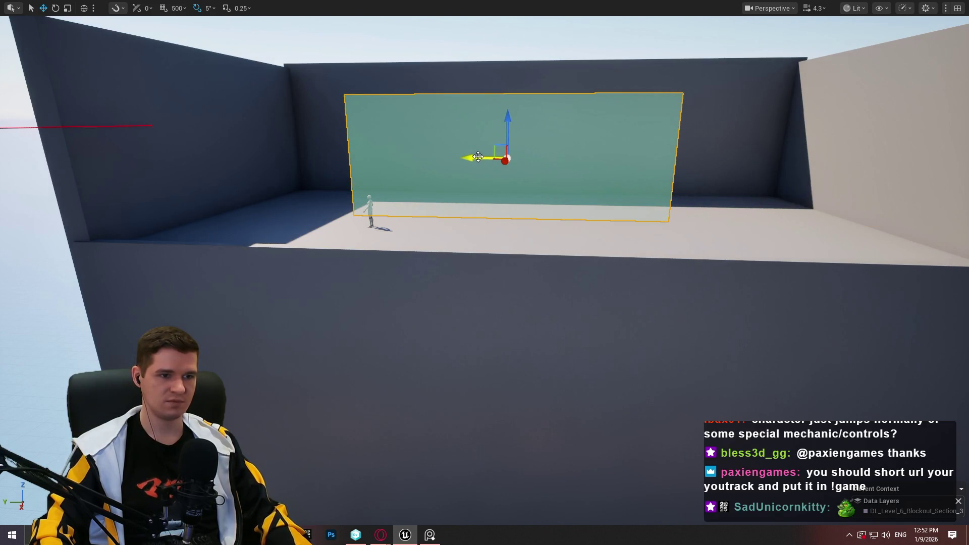
drag(541, 160, 614, 160)
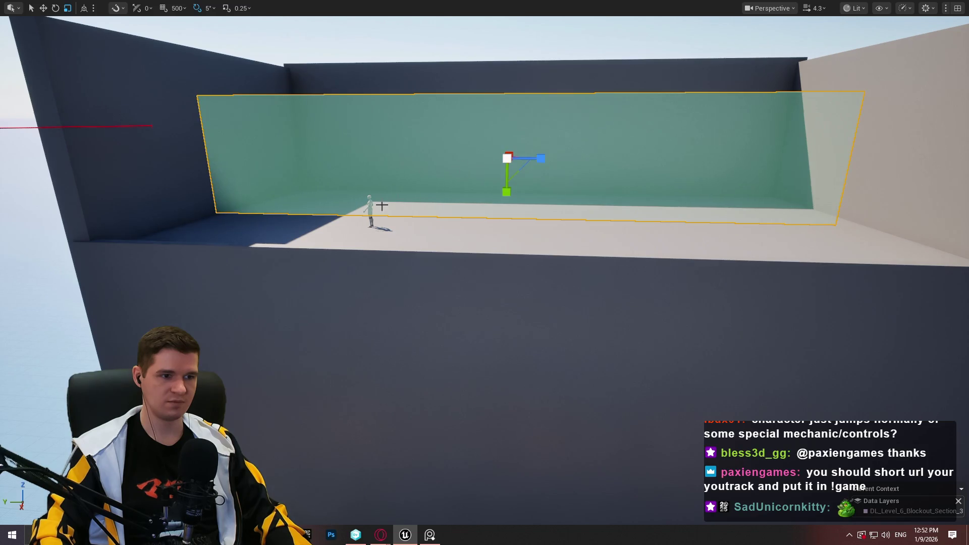
drag(507, 126, 508, 159)
mouse_move(485, 272)
mouse_down()
mouse_move(469, 283)
mouse_move(454, 273)
mouse_move(485, 273)
mouse_up()
drag(706, 99, 696, 99)
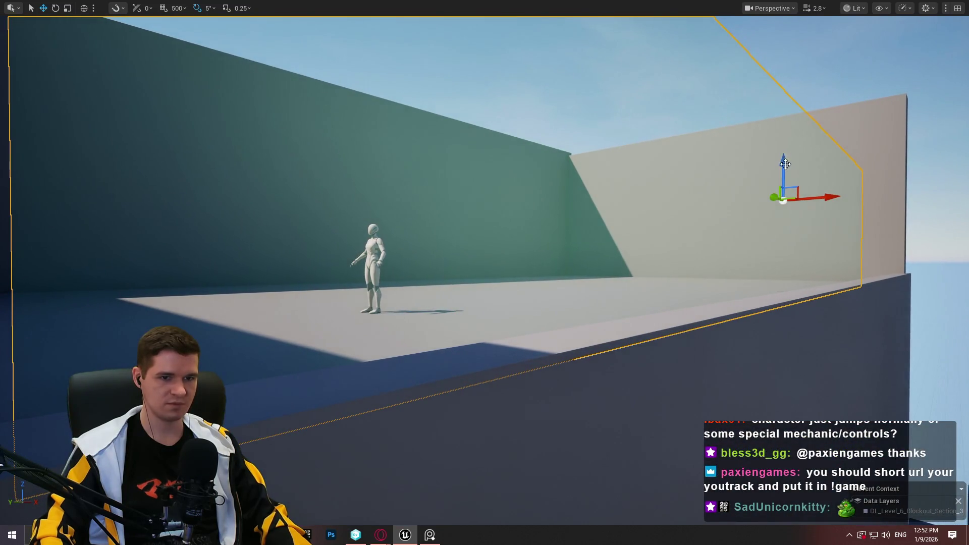
Raise the green plane and slide it further along the room's length
mouse_move(785, 164)
mouse_down()
mouse_move(781, 82)
mouse_move(781, 108)
mouse_move(747, 113)
mouse_move(776, 102)
mouse_up()
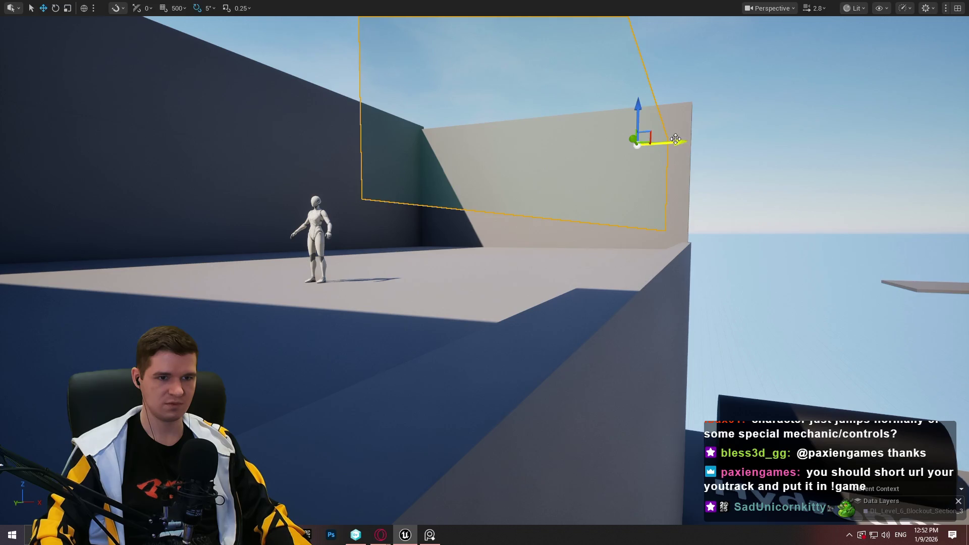
drag(676, 139, 708, 135)
mouse_move(708, 135)
mouse_down()
mouse_move(848, 133)
mouse_move(686, 146)
mouse_move(641, 206)
mouse_move(697, 205)
mouse_move(702, 187)
mouse_move(702, 212)
mouse_move(656, 217)
mouse_move(637, 188)
mouse_move(592, 232)
mouse_up()
click(592, 232)
Scale the front wall into a much thinner slab
drag(575, 286, 552, 289)
mouse_move(449, 358)
mouse_down()
mouse_move(469, 325)
mouse_move(457, 288)
mouse_move(495, 268)
mouse_move(479, 243)
mouse_move(489, 233)
mouse_up()
key(r)
key(r)
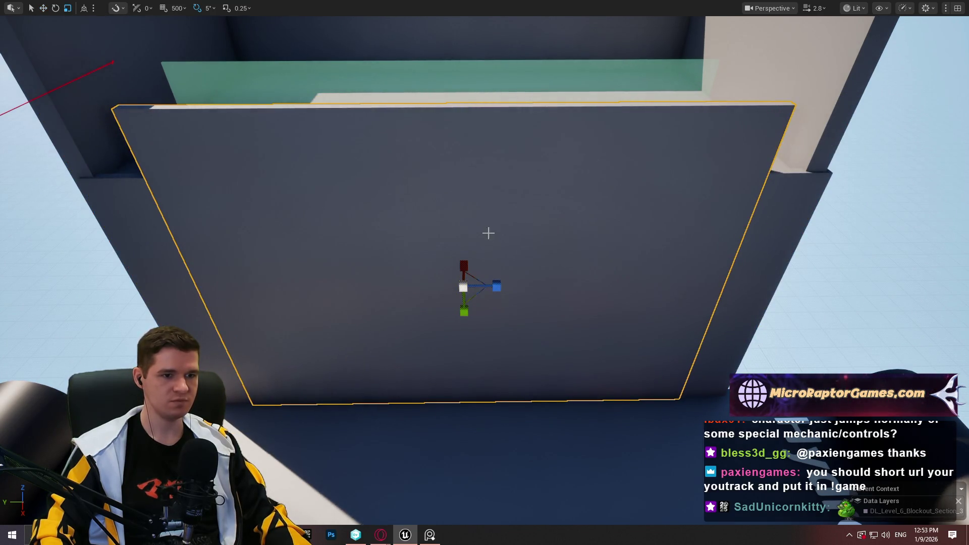
mouse_move(462, 298)
mouse_down()
mouse_move(450, 103)
mouse_move(445, 111)
mouse_up()
key(r)
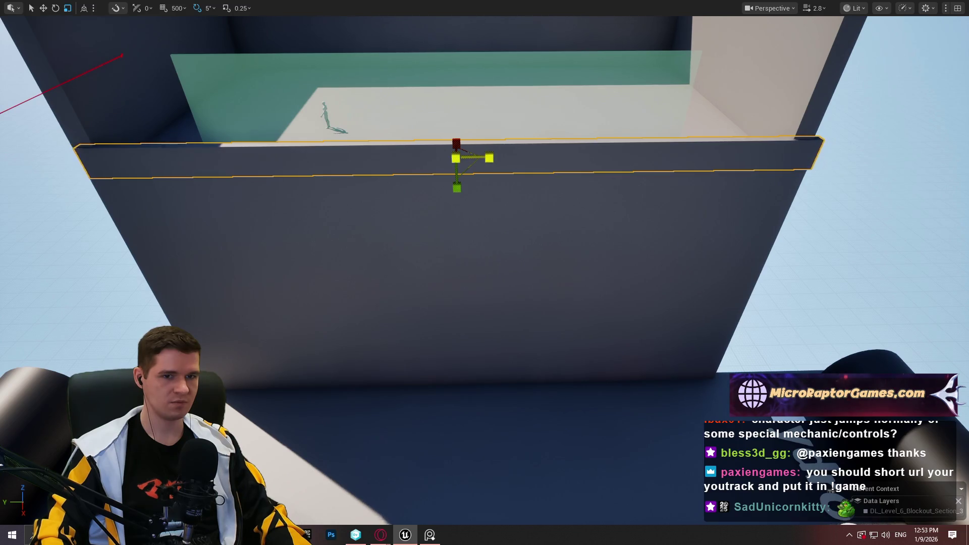
key(f)
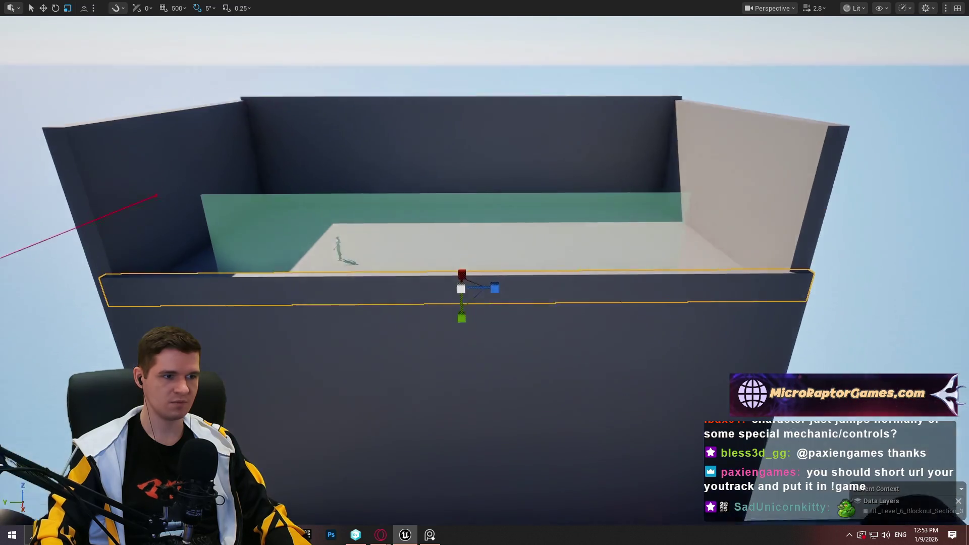
Lift the thin slab upward and roughly triple its height
key(w)
mouse_move(471, 240)
mouse_down()
mouse_move(463, 83)
mouse_move(458, 108)
mouse_move(466, 96)
mouse_up()
key(r)
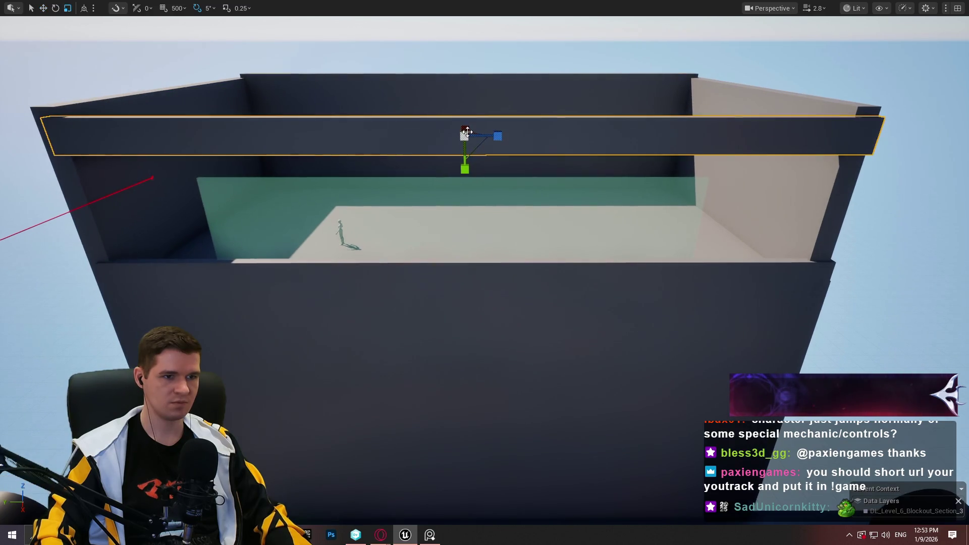
drag(463, 166, 467, 86)
key(w)
Lower the slab onto the wall top and narrow it into a small box
scroll(484, 272, up, 3)
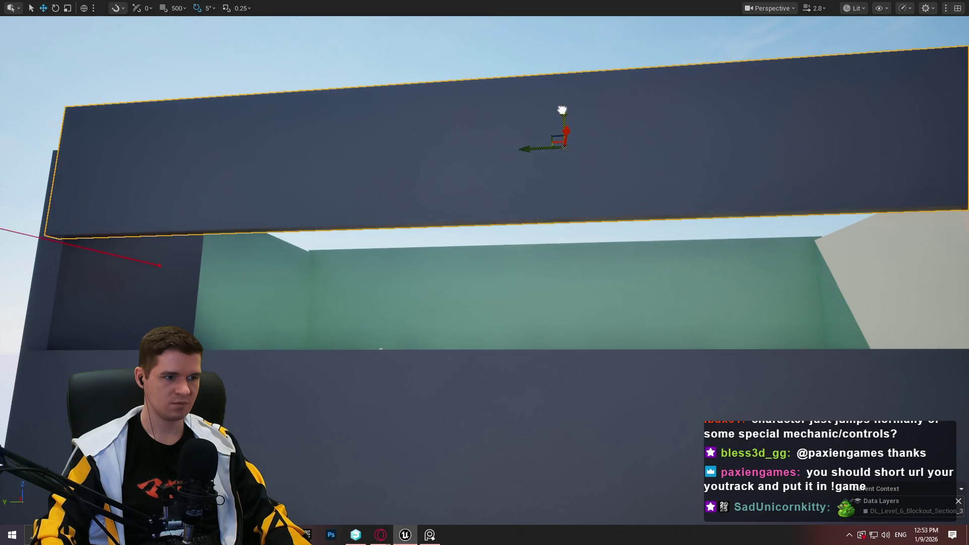
scroll(481, 120, down, 5)
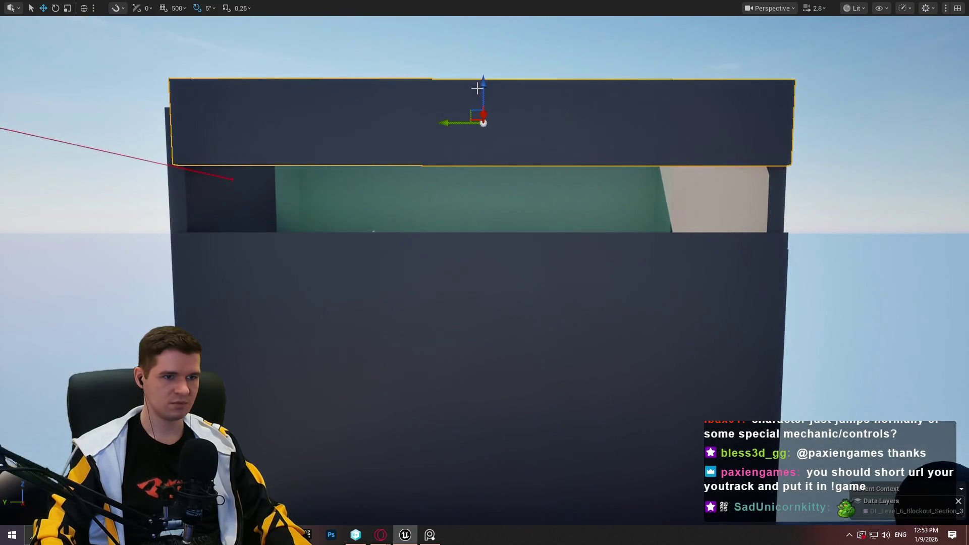
drag(468, 84, 469, 158)
key(r)
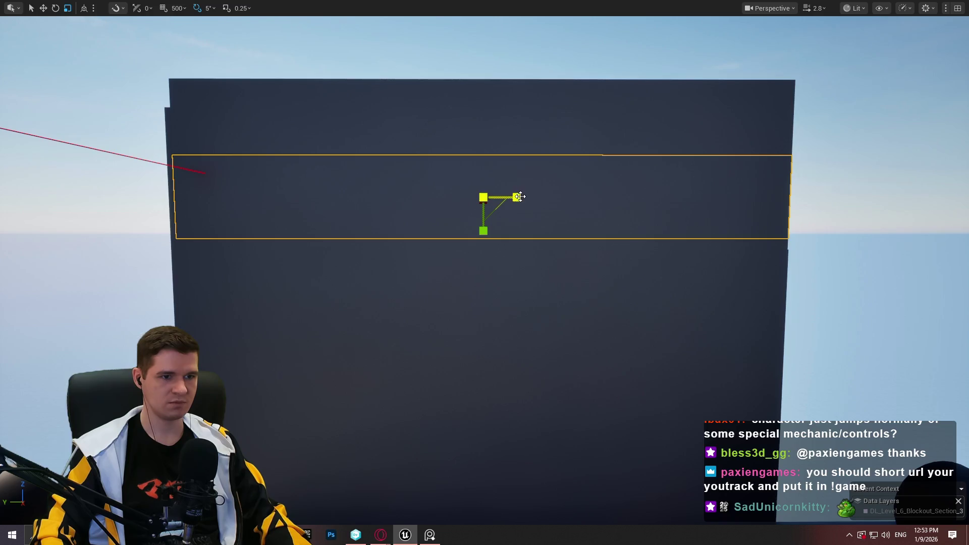
mouse_move(520, 196)
mouse_down()
mouse_move(488, 199)
mouse_move(699, 197)
mouse_move(688, 199)
mouse_up()
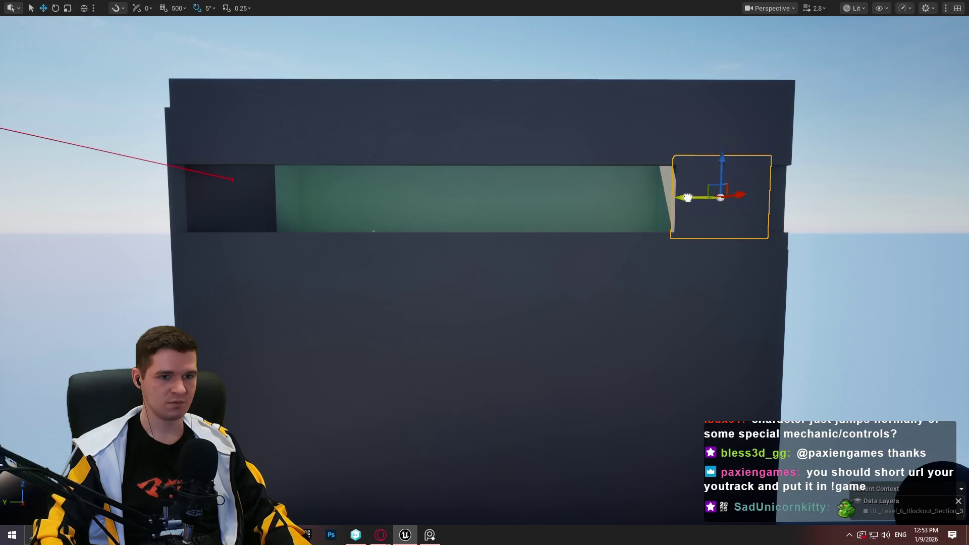
Move the small block to the opening's left end and narrow it to fit
key(r)
key(f)
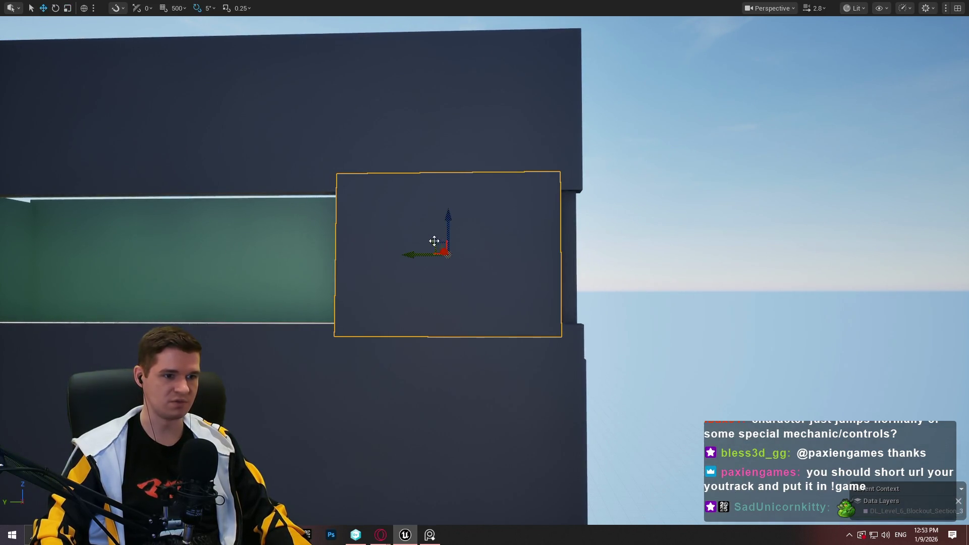
drag(414, 253, 436, 254)
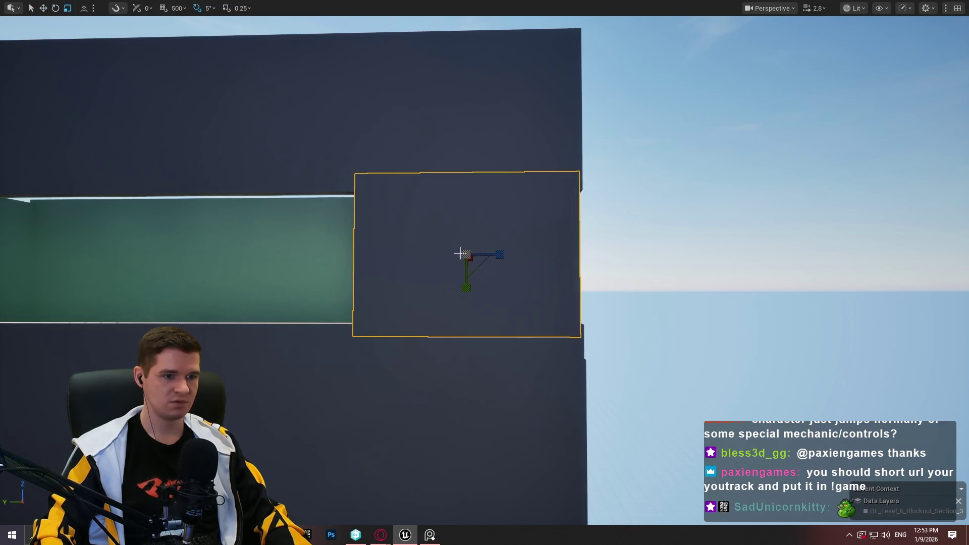
drag(503, 254, 517, 254)
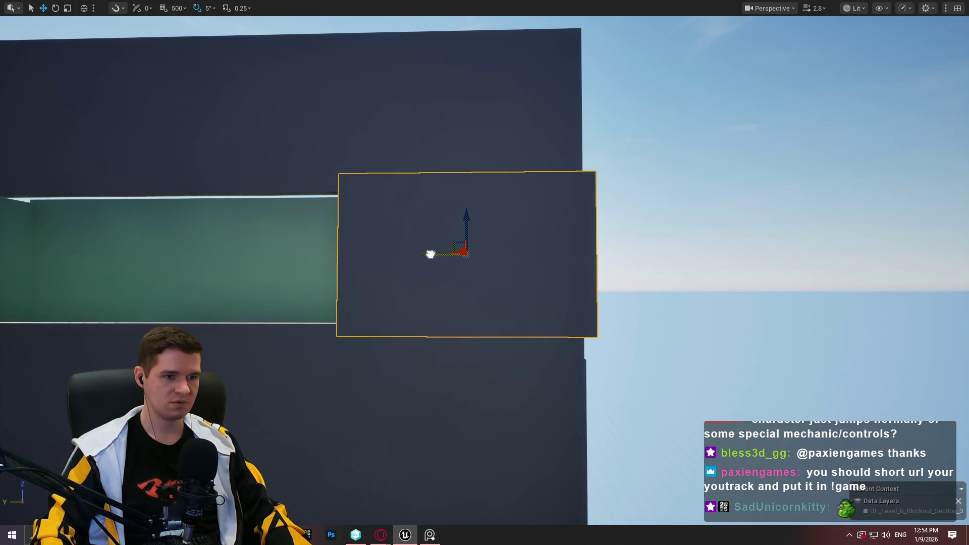
mouse_move(430, 254)
mouse_down()
mouse_move(419, 256)
mouse_move(709, 195)
mouse_up()
mouse_move(838, 180)
mouse_down()
mouse_move(580, 210)
mouse_move(219, 223)
mouse_move(229, 219)
mouse_up()
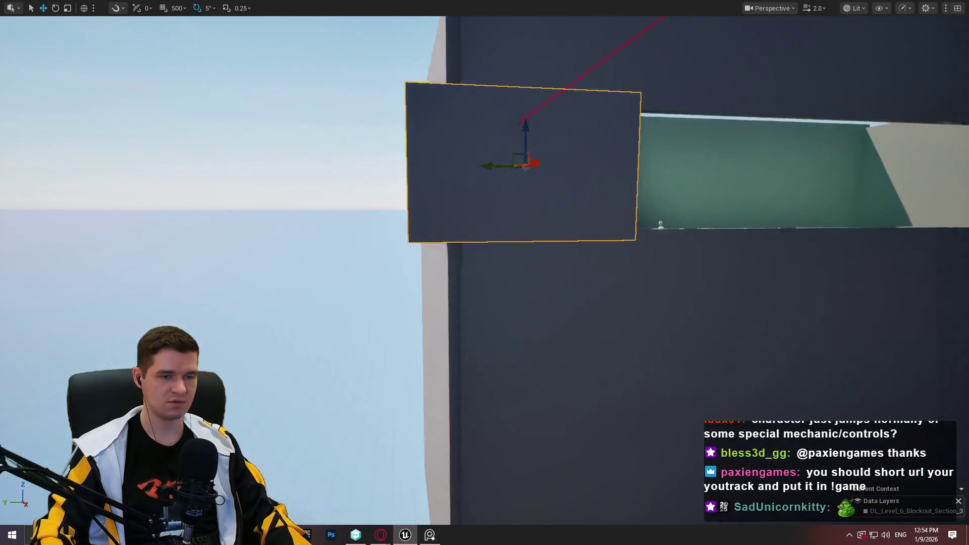
key(r)
drag(505, 167, 492, 167)
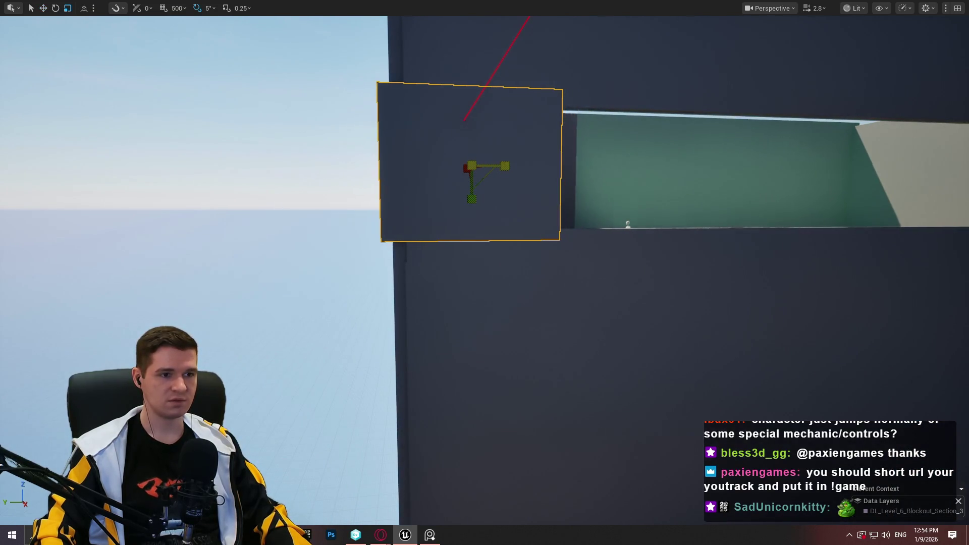
mouse_move(433, 168)
mouse_down()
mouse_move(457, 165)
mouse_move(384, 172)
mouse_move(384, 151)
mouse_move(454, 303)
mouse_move(523, 393)
mouse_move(480, 353)
mouse_up()
drag(254, 353, 254, 331)
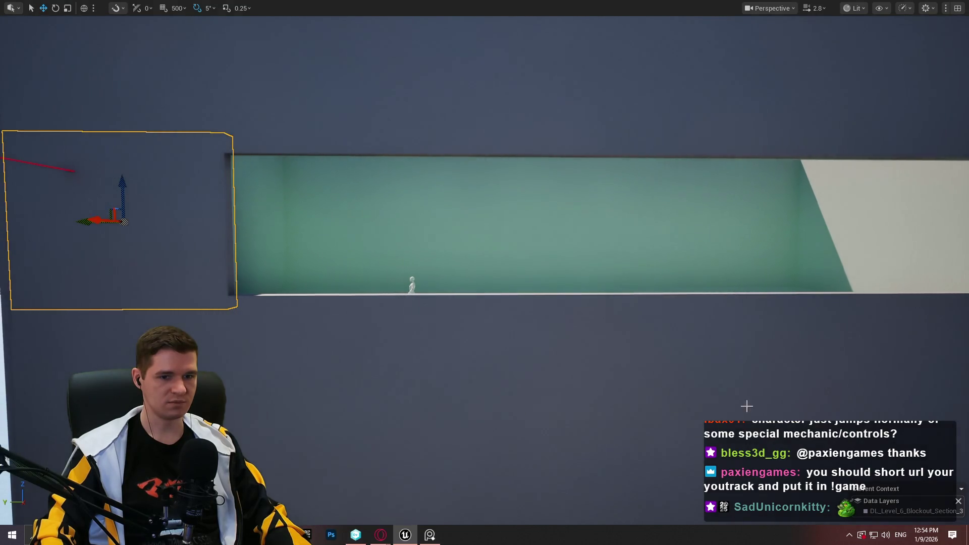
mouse_move(669, 345)
mouse_down()
mouse_move(669, 323)
mouse_move(661, 354)
mouse_move(631, 343)
mouse_up()
mouse_move(578, 261)
mouse_down()
mouse_move(578, 242)
mouse_move(578, 260)
mouse_up()
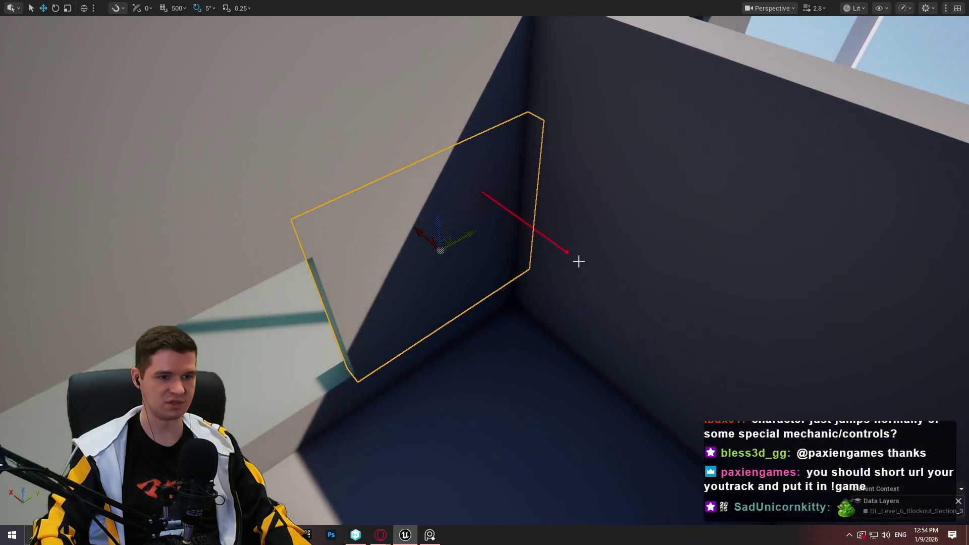
Fly the view past the Oxygen tank down onto the Player Start's white floor
click(569, 252)
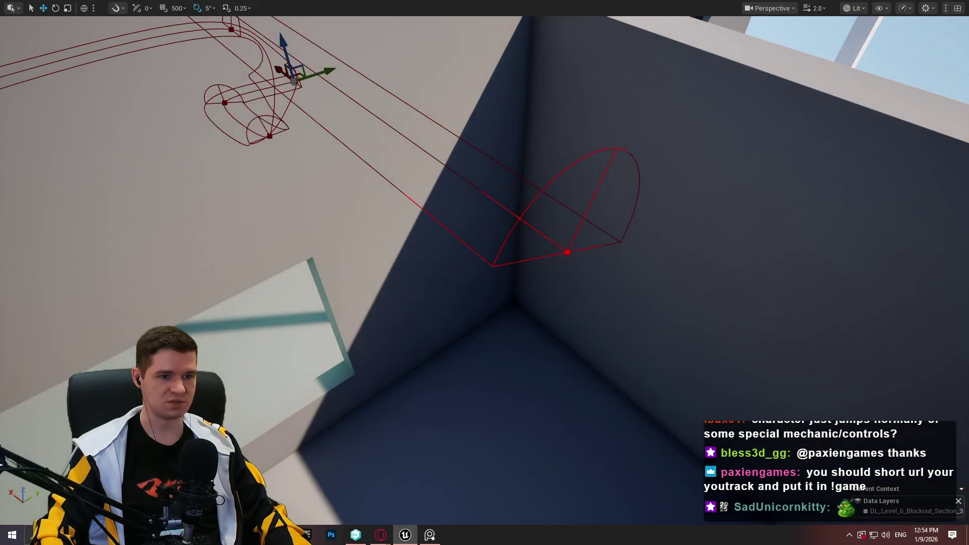
mouse_move(545, 237)
mouse_down()
mouse_move(711, 335)
mouse_move(762, 396)
mouse_move(678, 245)
mouse_move(569, 196)
mouse_up()
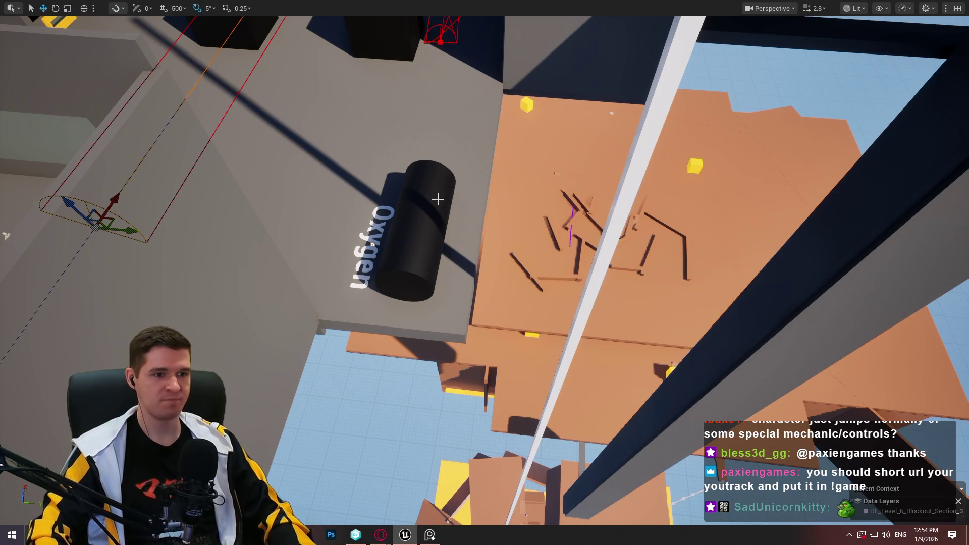
mouse_move(438, 199)
mouse_down()
mouse_move(72, 50)
mouse_move(278, 212)
mouse_move(392, 319)
mouse_move(404, 202)
mouse_move(506, 203)
mouse_move(506, 212)
mouse_move(479, 176)
mouse_move(455, 252)
mouse_move(505, 202)
mouse_move(484, 192)
mouse_move(454, 227)
mouse_move(444, 217)
mouse_move(454, 202)
mouse_move(479, 222)
mouse_move(494, 212)
mouse_move(477, 322)
mouse_up()
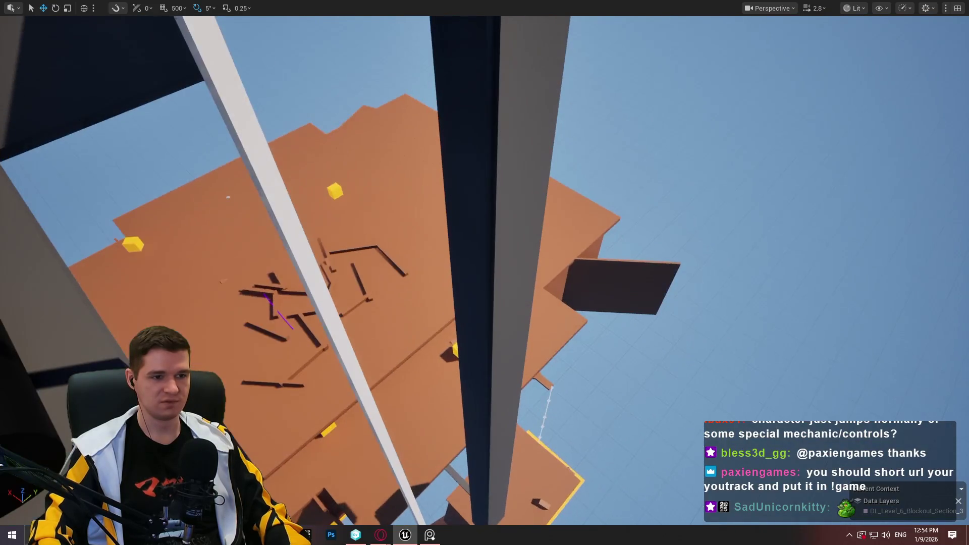
scroll(485, 272, up, 2)
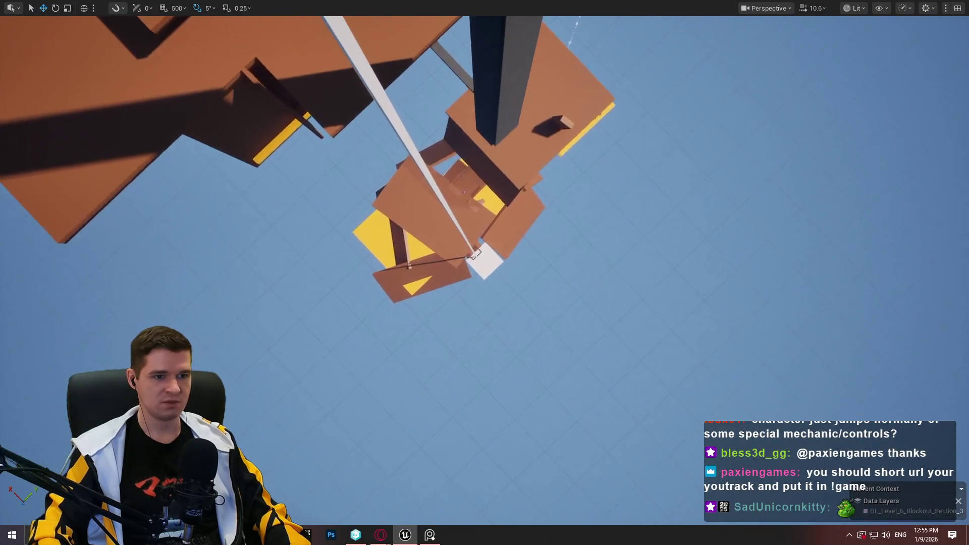
scroll(484, 272, down, 2)
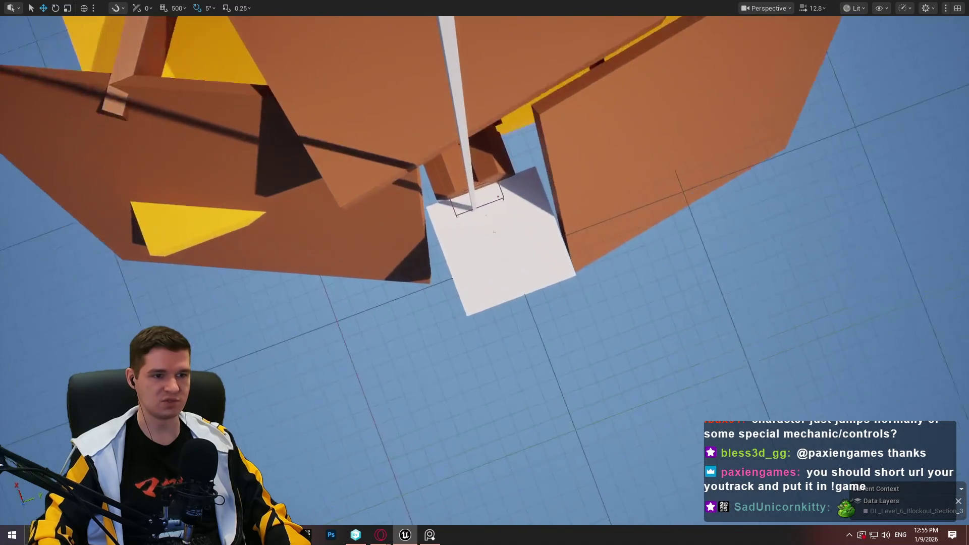
scroll(485, 273, down, 2)
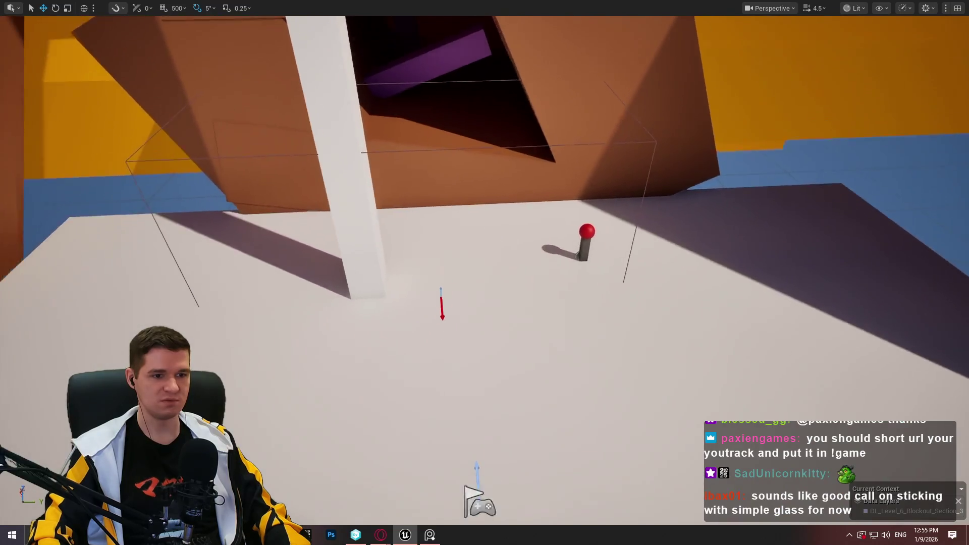
drag(485, 273, 484, 354)
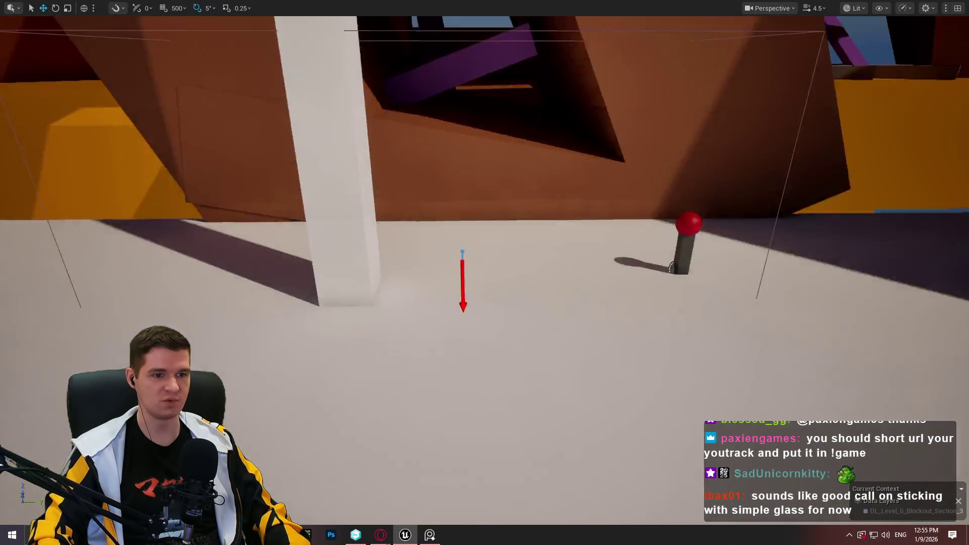
Fly through the opening toward the purple beam and orange walls
mouse_move(485, 273)
mouse_down()
mouse_move(485, 202)
mouse_move(484, 302)
mouse_up()
scroll(484, 303, down, 1)
key(w)
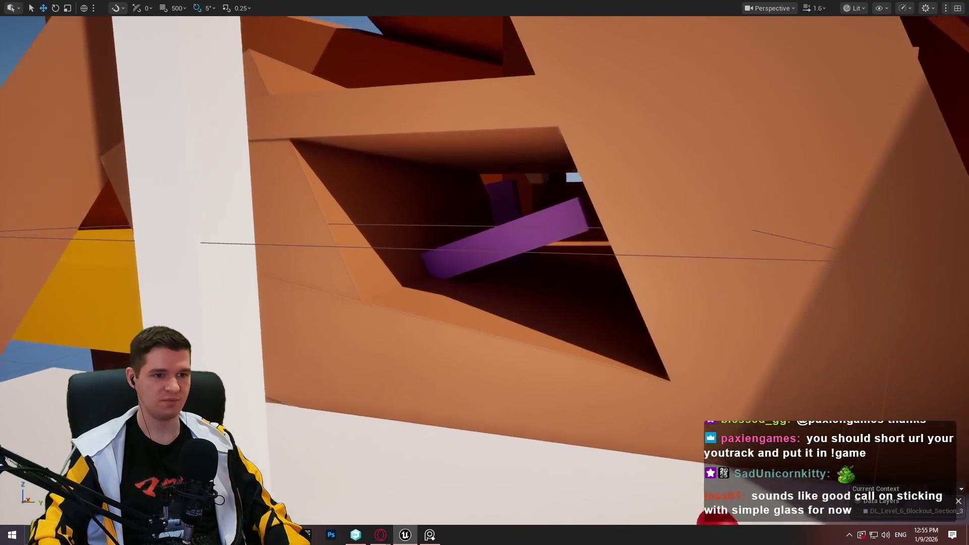
scroll(485, 273, down, 3)
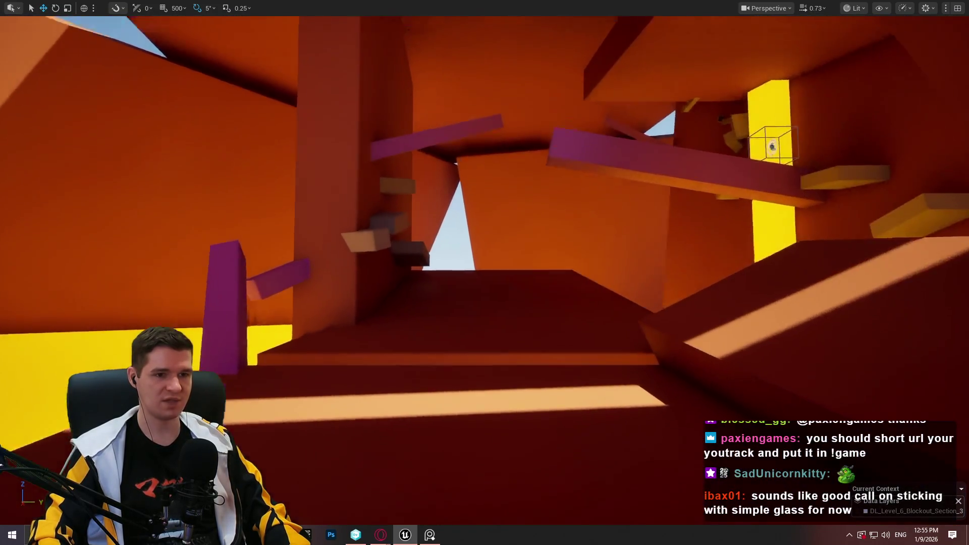
drag(484, 273, 485, 197)
scroll(485, 272, up, 1)
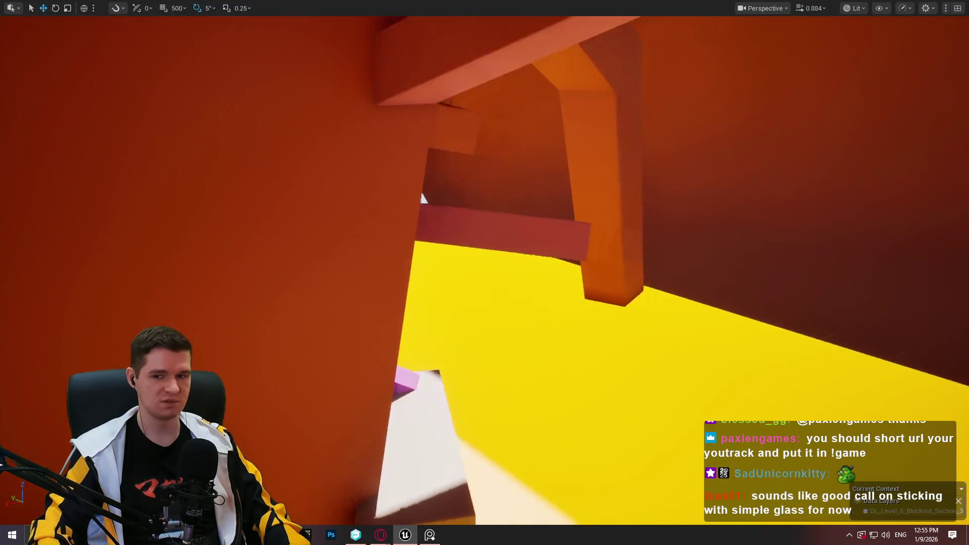
drag(423, 198, 384, 192)
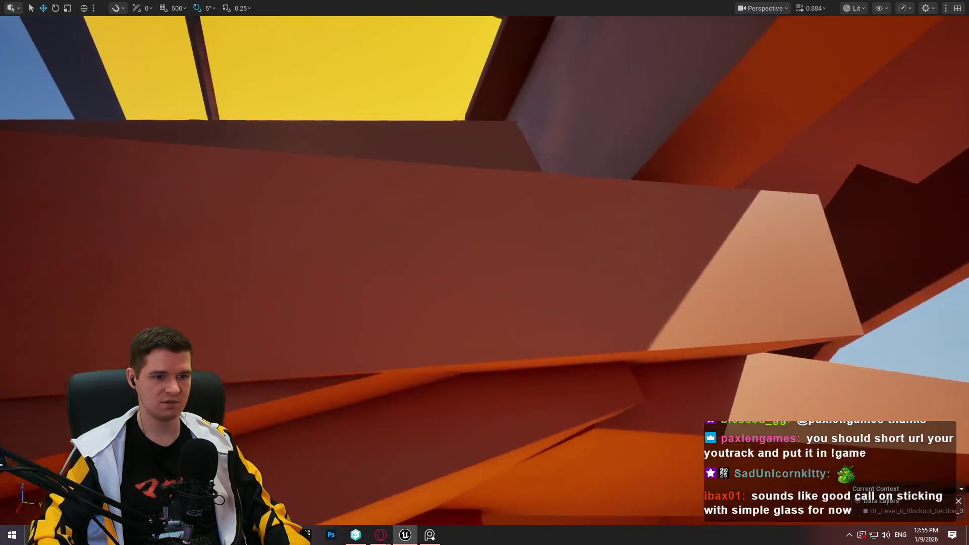
drag(485, 272, 485, 222)
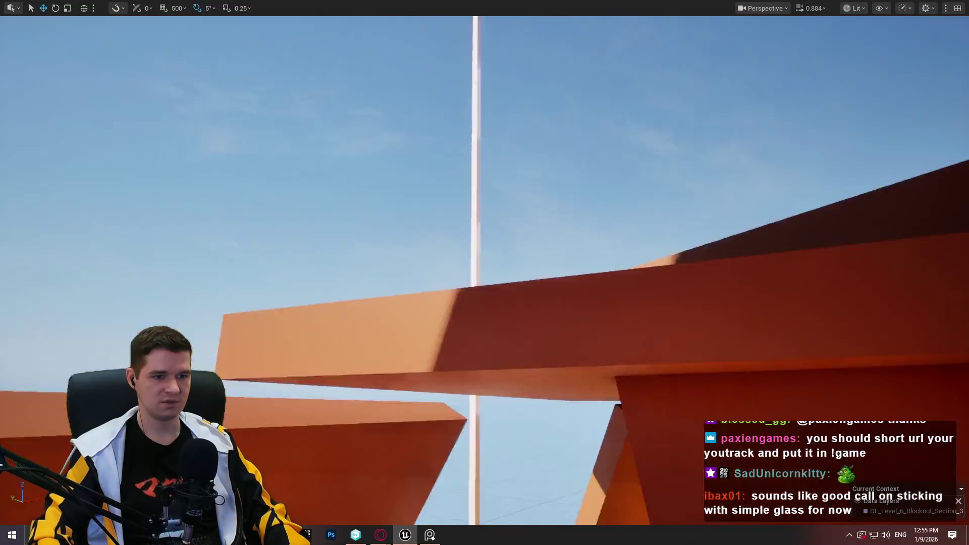
Pull back to frame the yellow-edged platforms and start a playtest with Alt+P
scroll(485, 273, up, 1)
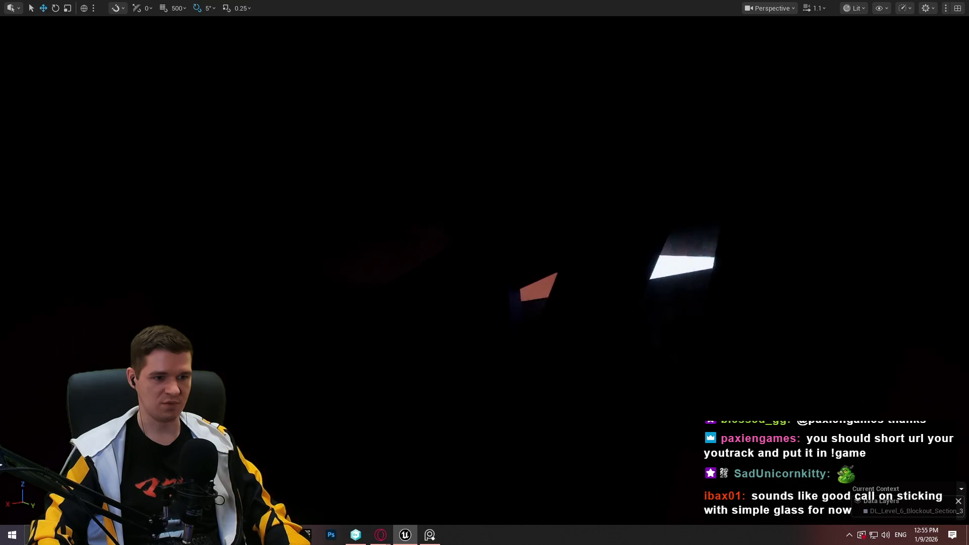
scroll(485, 273, down, 3)
scroll(485, 273, up, 1)
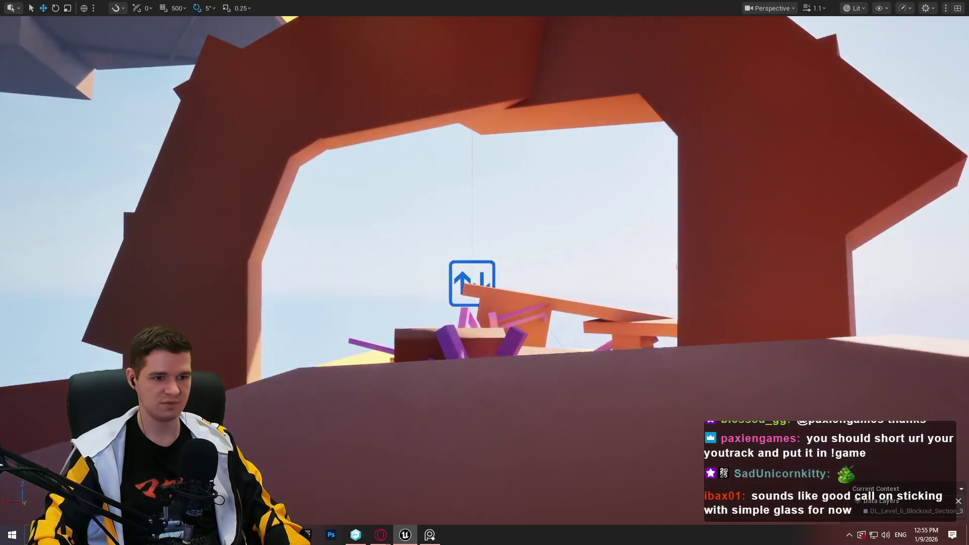
scroll(317, 159, up, 2)
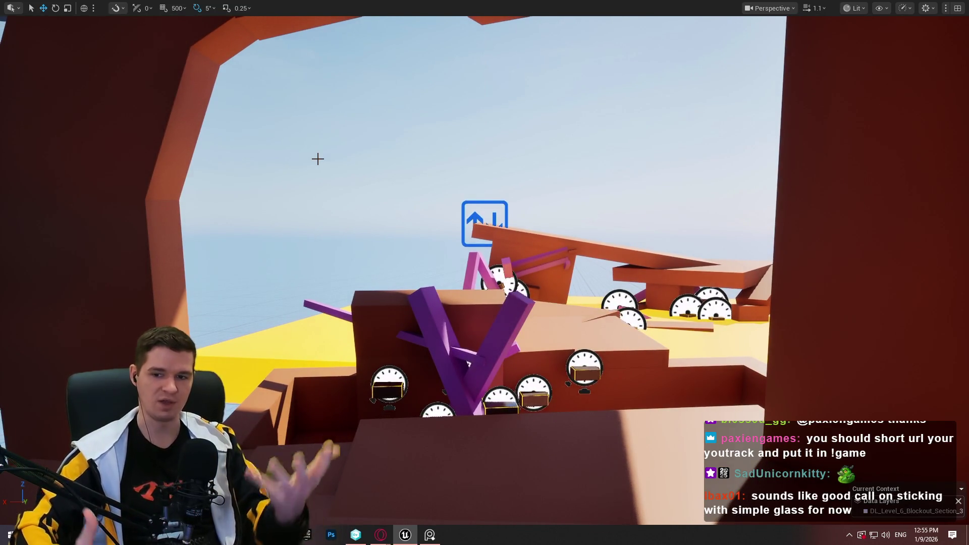
scroll(341, 148, up, 5)
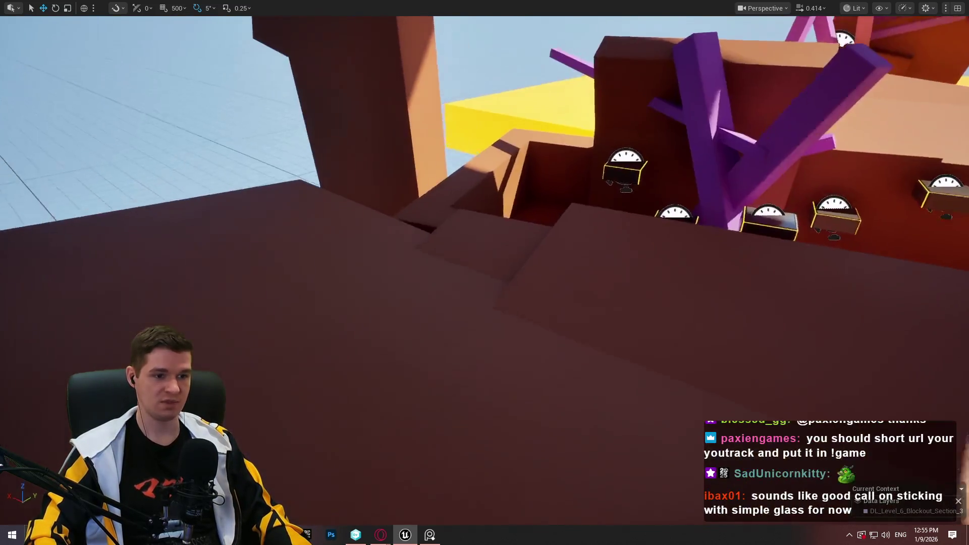
scroll(485, 273, up, 1)
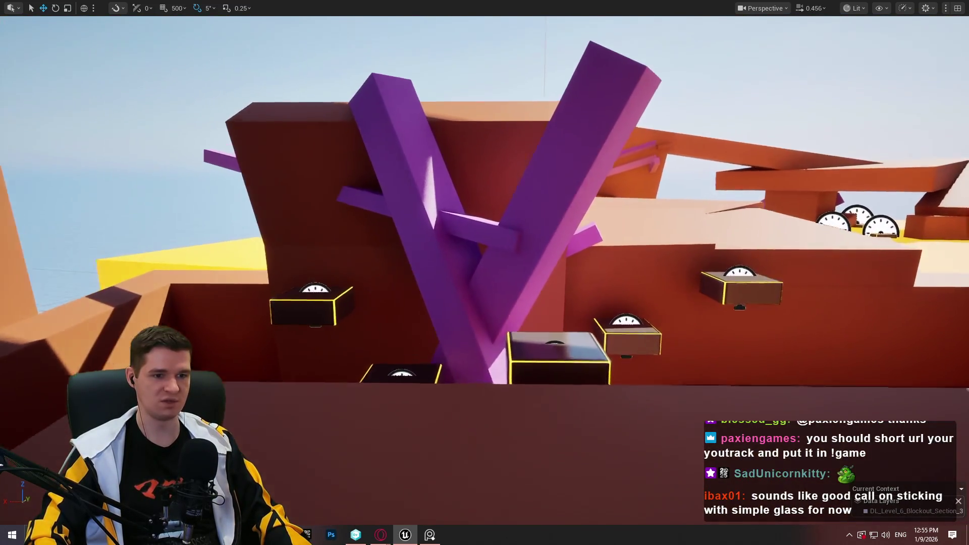
scroll(485, 273, up, 5)
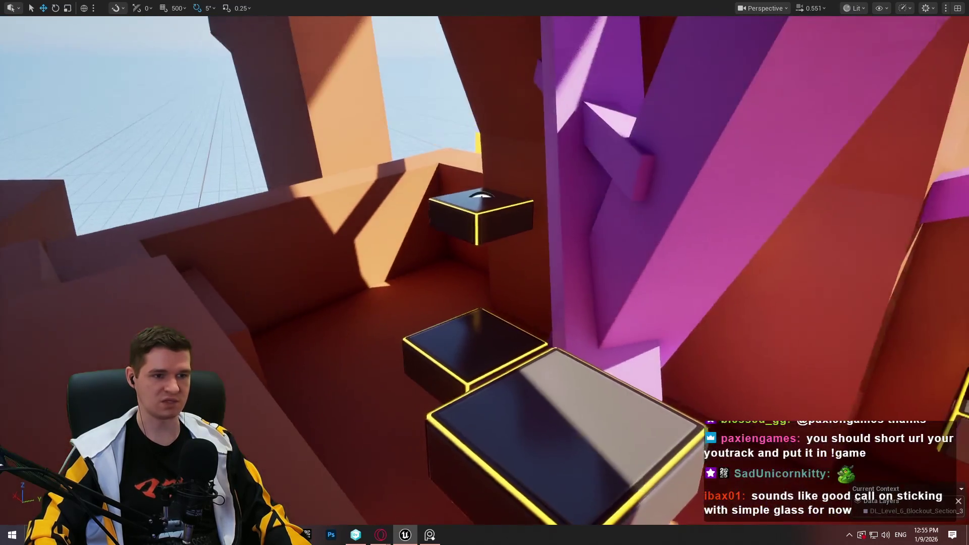
key(s)
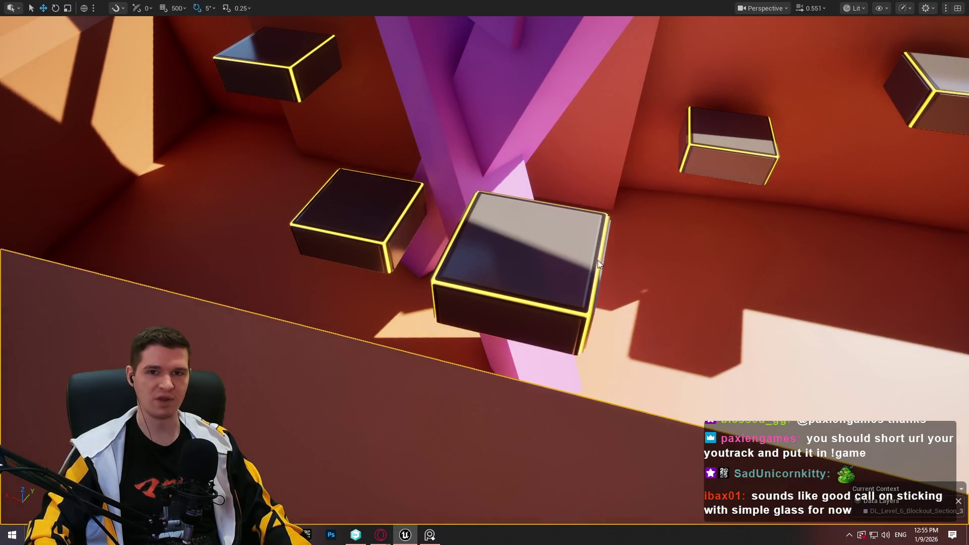
key(alt+p)
Run and jump onto the checkpoint platform beside the purple structure, then leap again
key(w)
key(space)
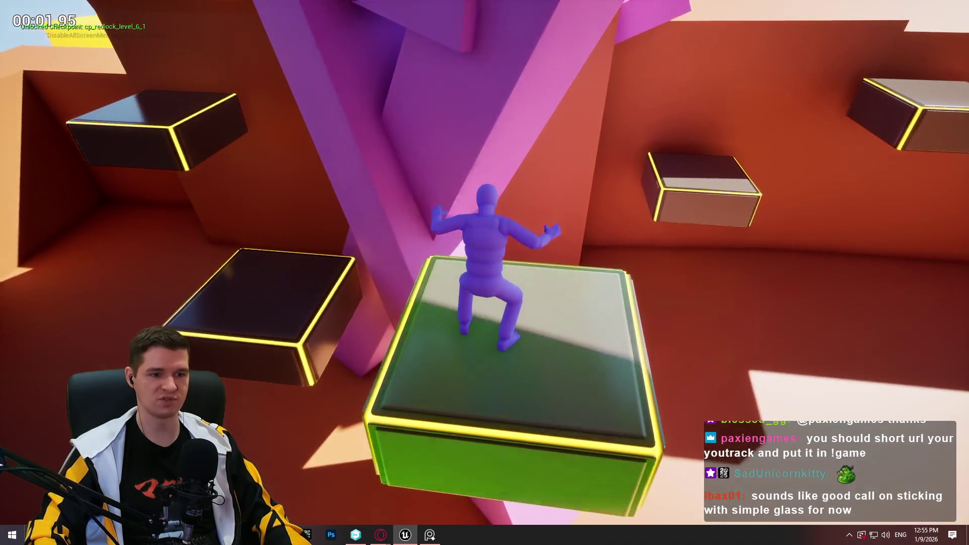
key(space)
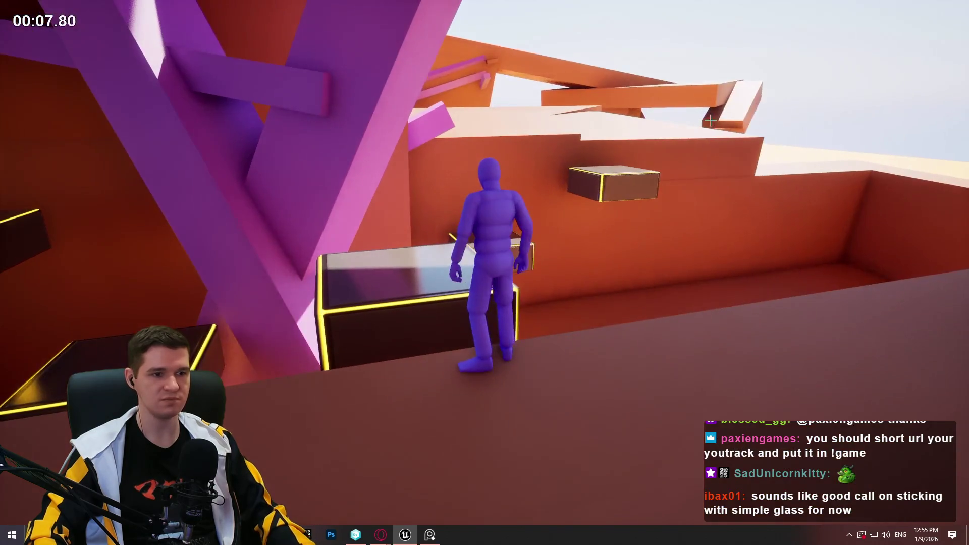
scroll(484, 273, down, 2)
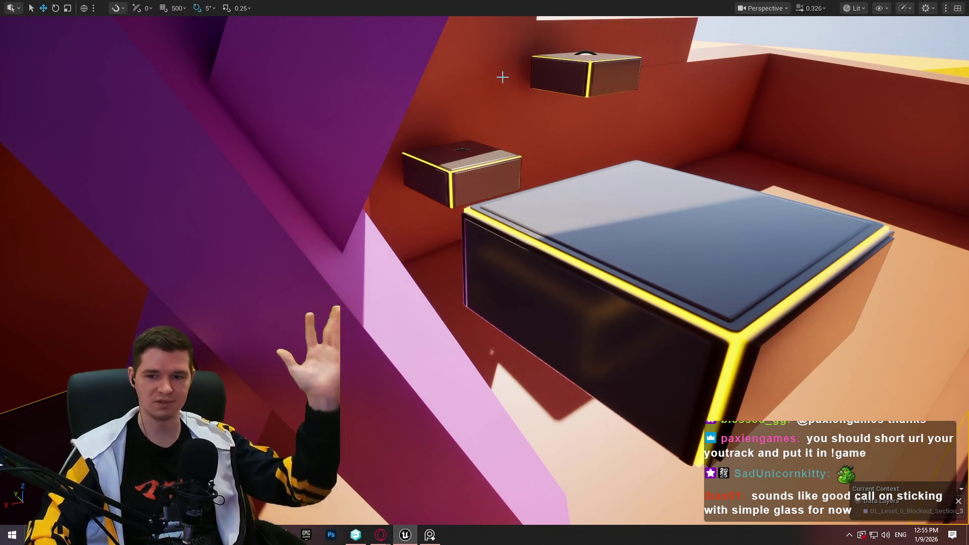
Fly back and over the orange structure to the yellow corridor, then exit immersive mode with F11
key(s)
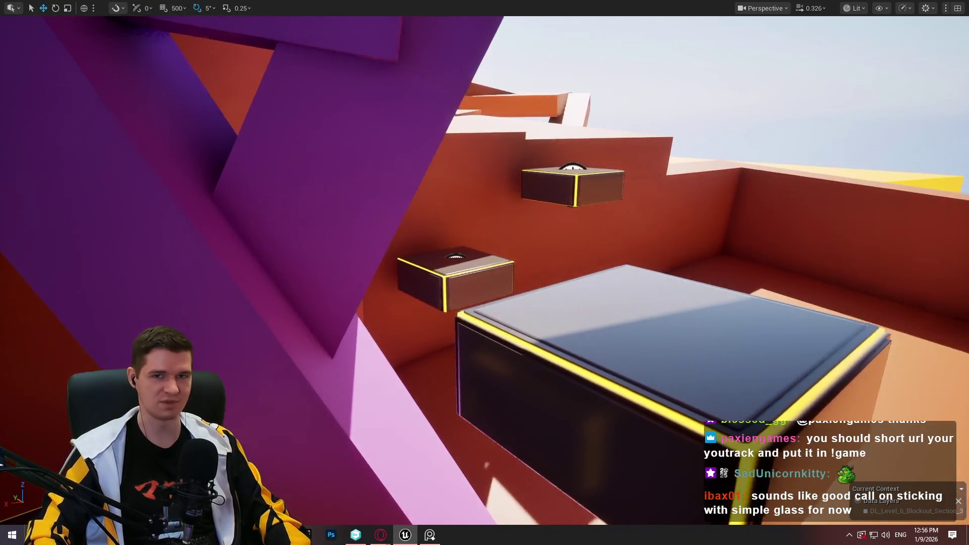
key(s)
scroll(485, 273, down, 1)
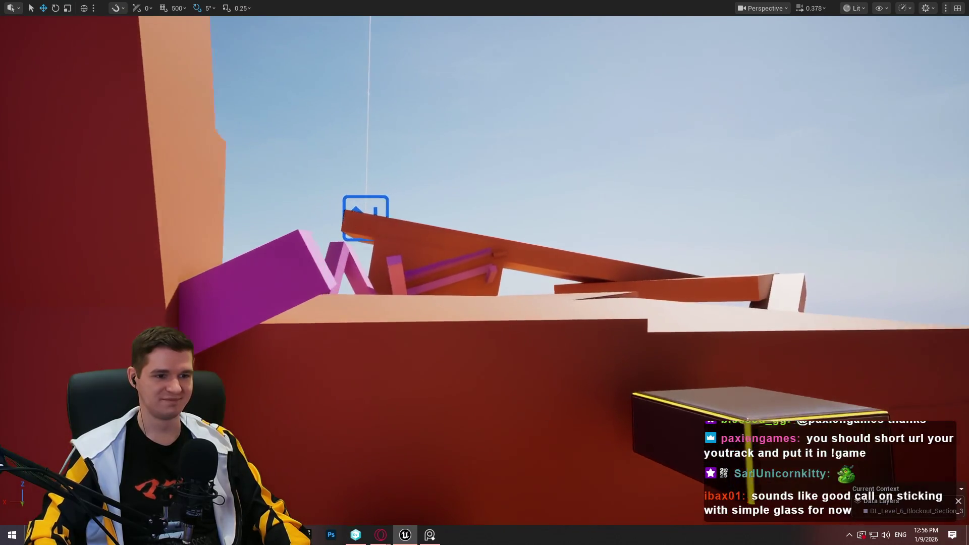
key(w)
scroll(485, 273, up, 1)
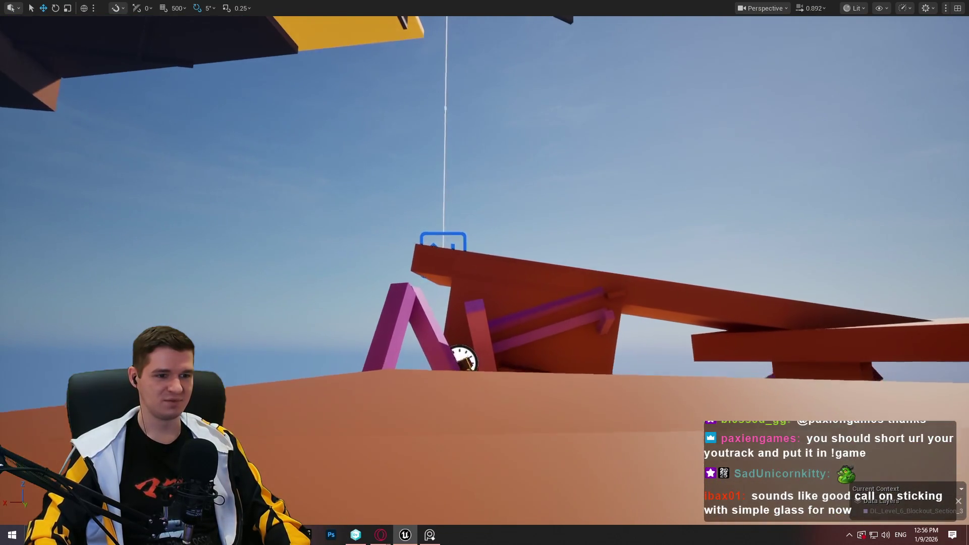
key(w)
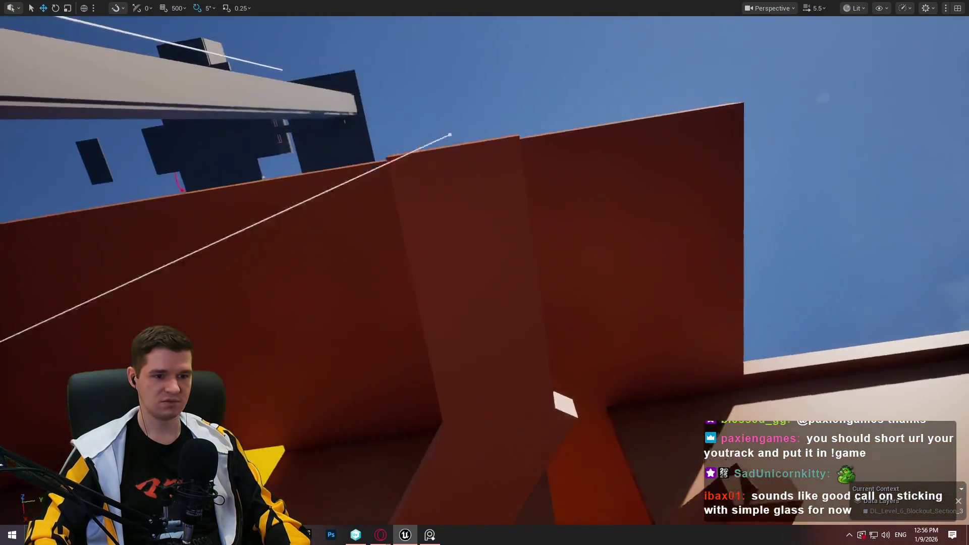
scroll(485, 273, down, 3)
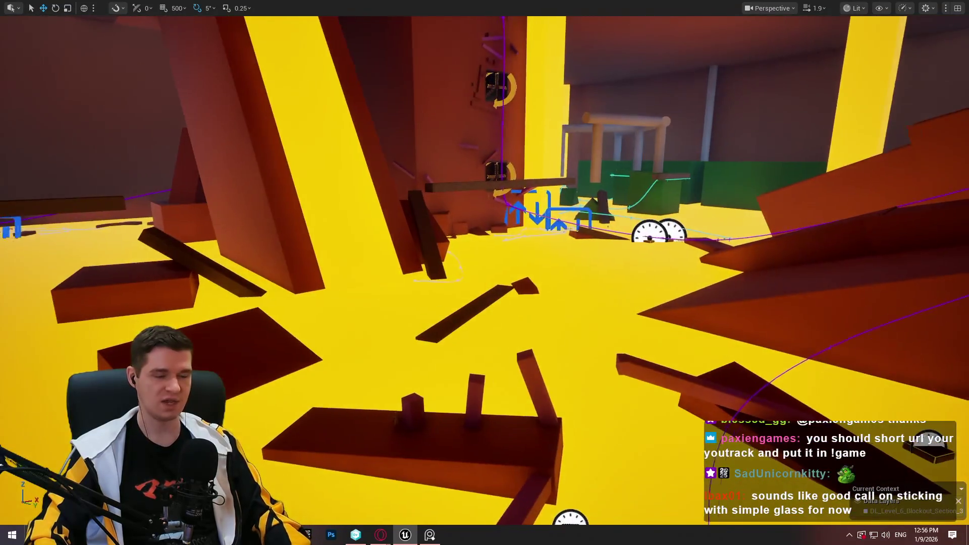
scroll(485, 273, up, 2)
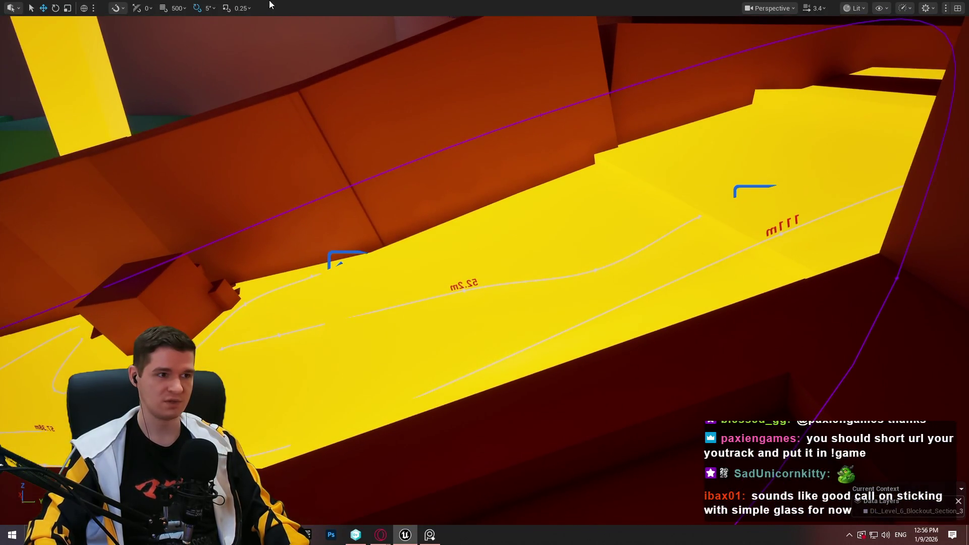
key(F11)
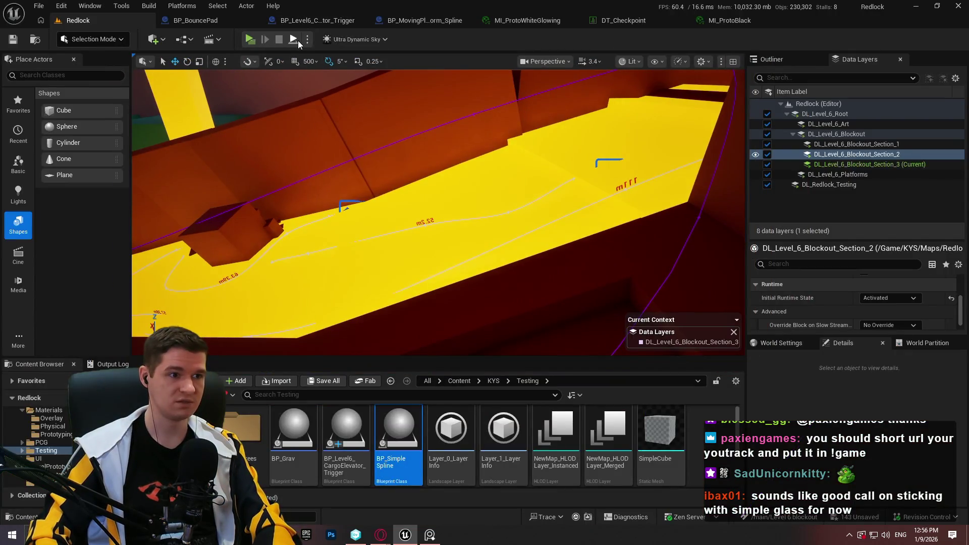
Playtest fullscreen through the lava corridor and pillar room up to the spinning fan
key(F11)
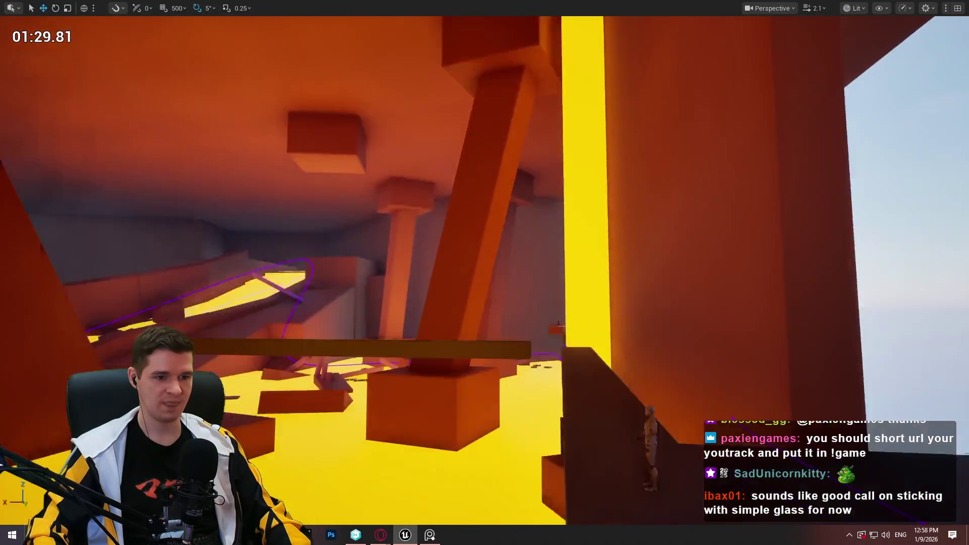
scroll(485, 273, up, 1)
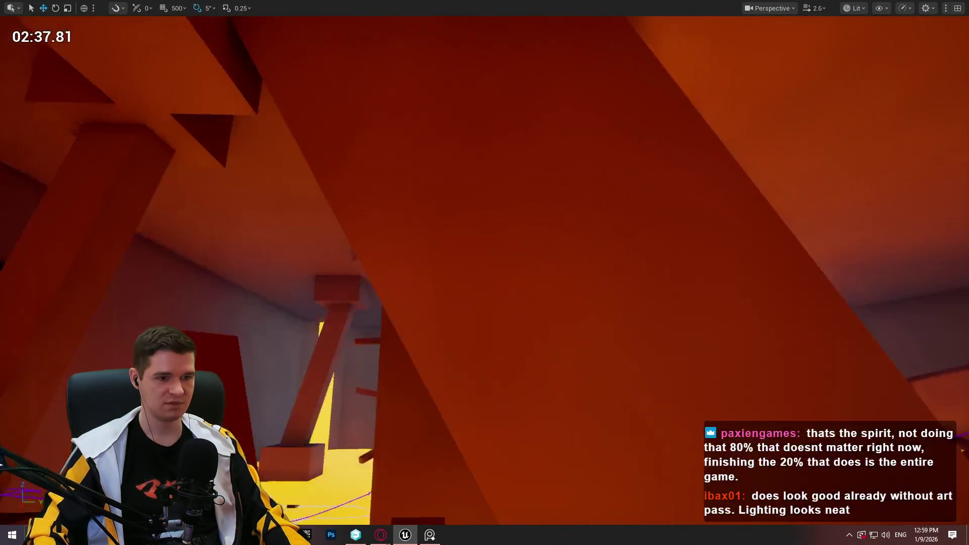
drag(710, 227, 709, 228)
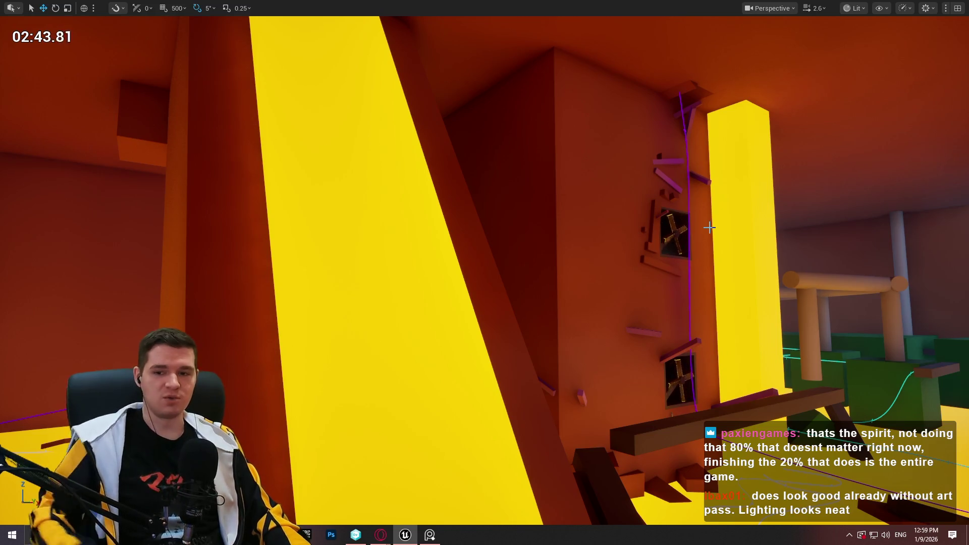
drag(643, 224, 631, 218)
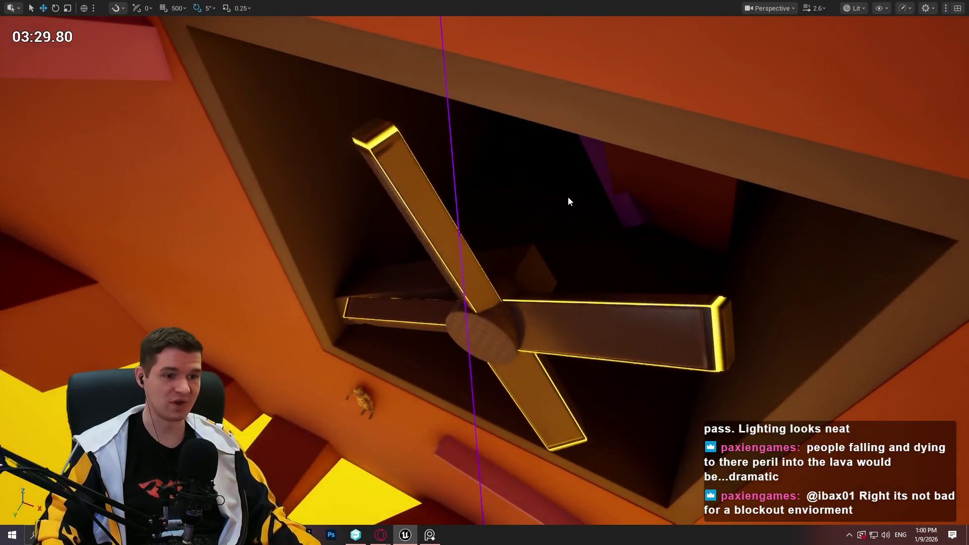
right_click(600, 270)
Play From Here at the cube, jumping onto, climbing and leaping off the diagonal beam, then stop
click(680, 517)
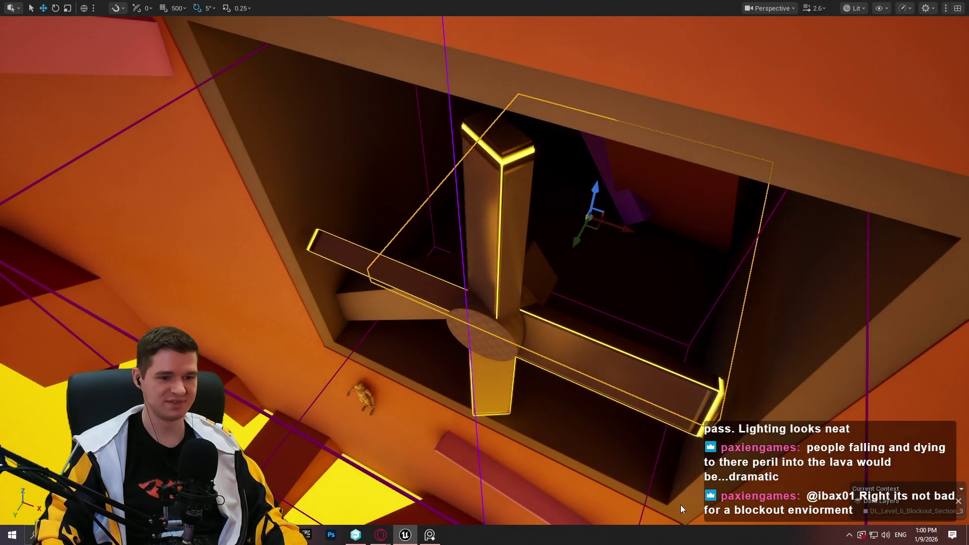
key(space)
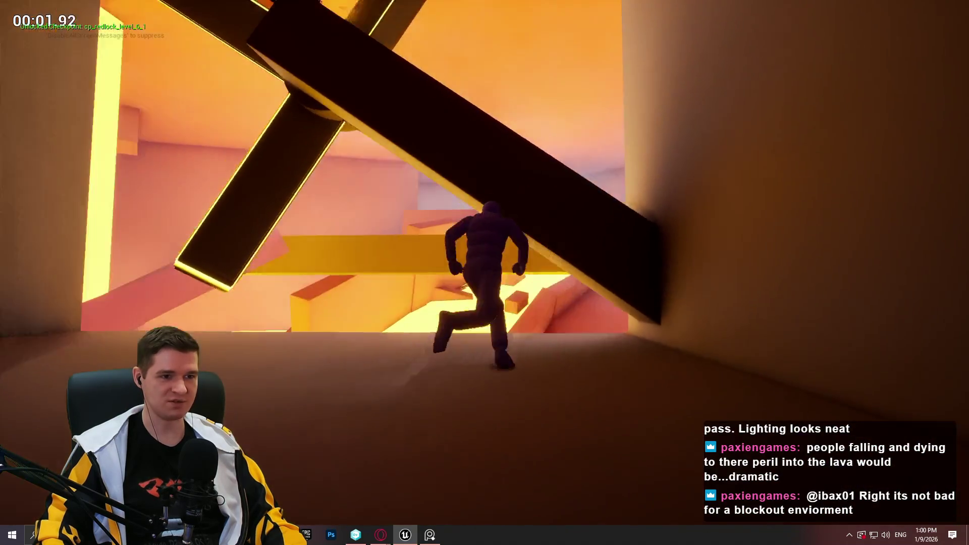
key(space)
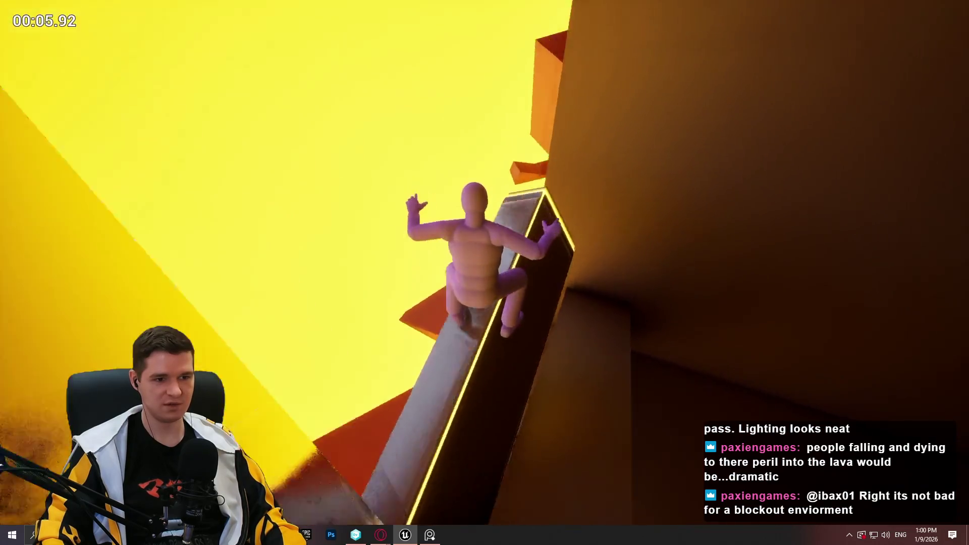
key(space)
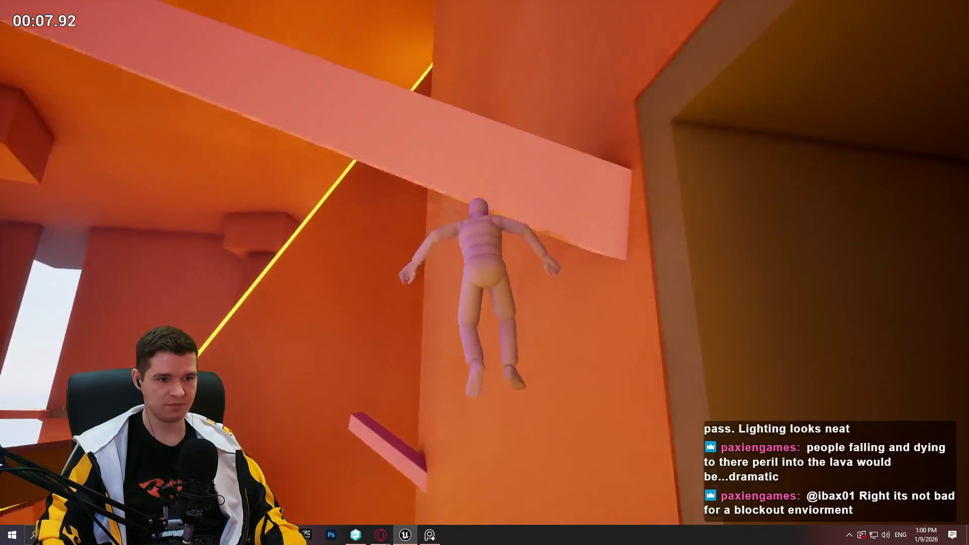
key(Escape)
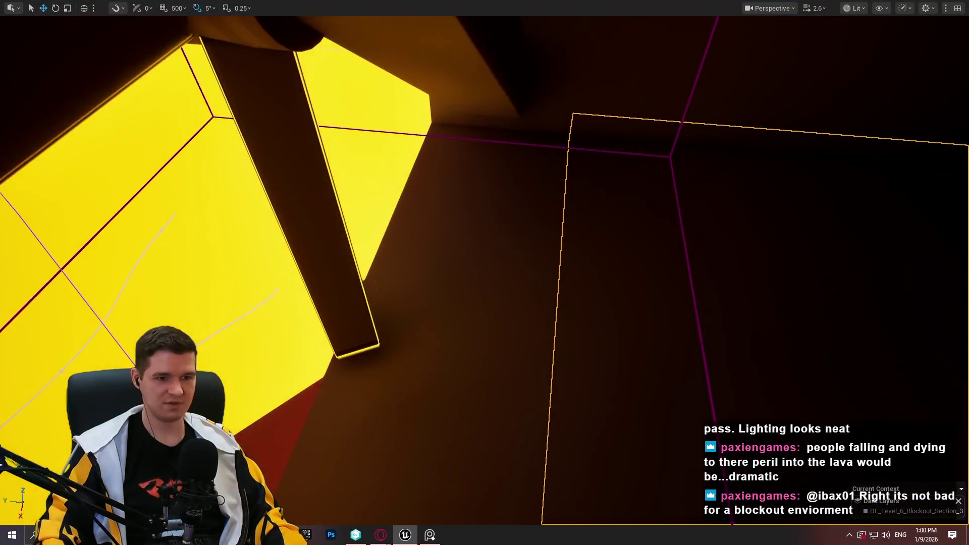
Restart the playtest from another wall cube and play until stopping with Esc
right_click(800, 423)
click(798, 379)
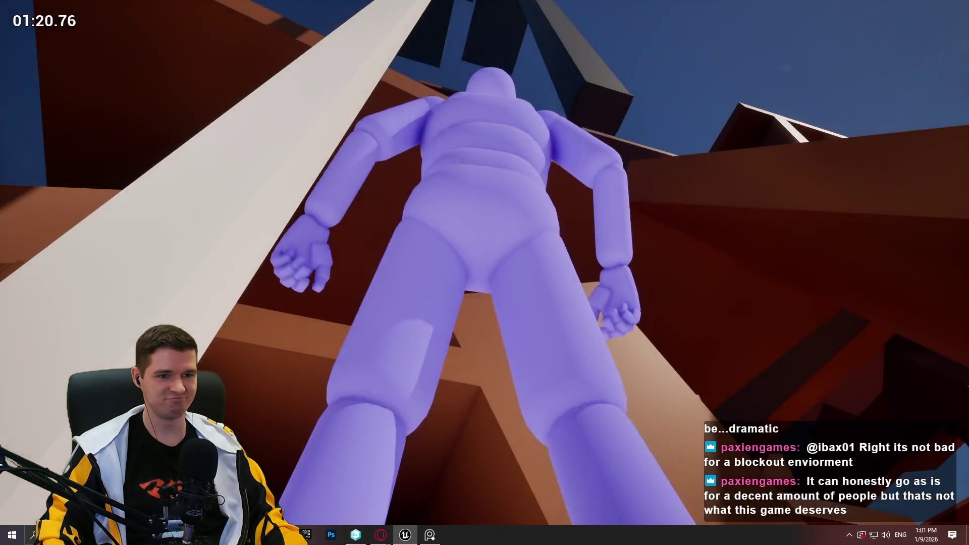
key(Escape)
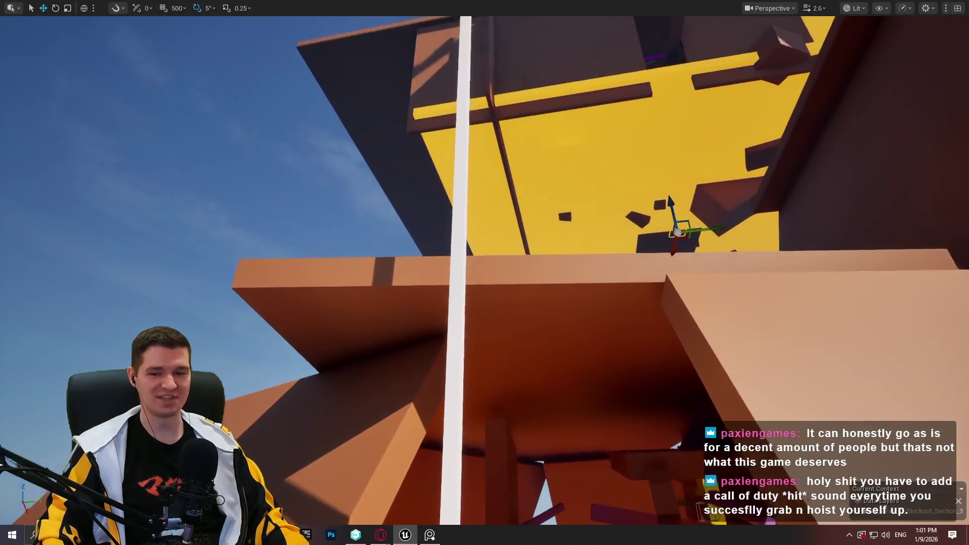
Fly the viewport to the green-block room, rising past the pillars and looking down on the yellow floor
scroll(485, 272, up, 1)
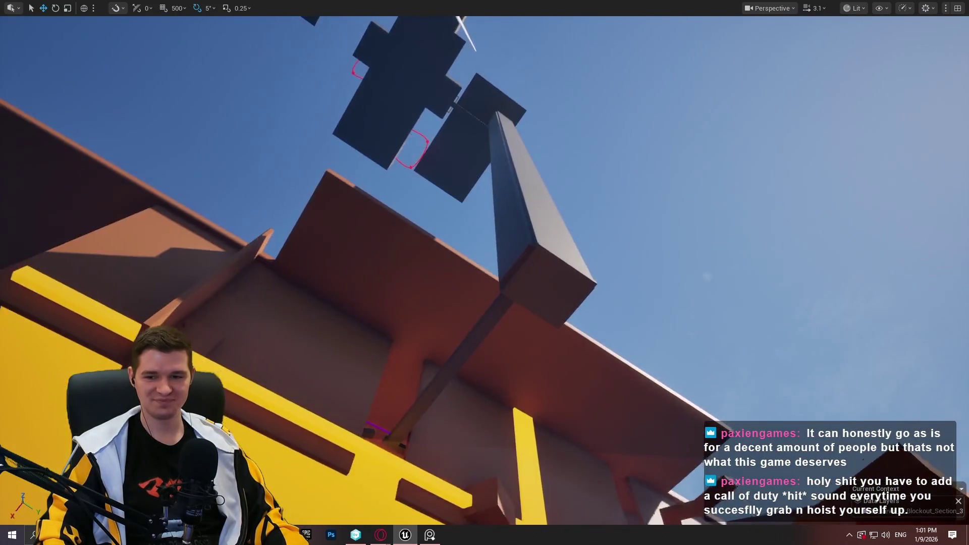
scroll(485, 272, up, 1)
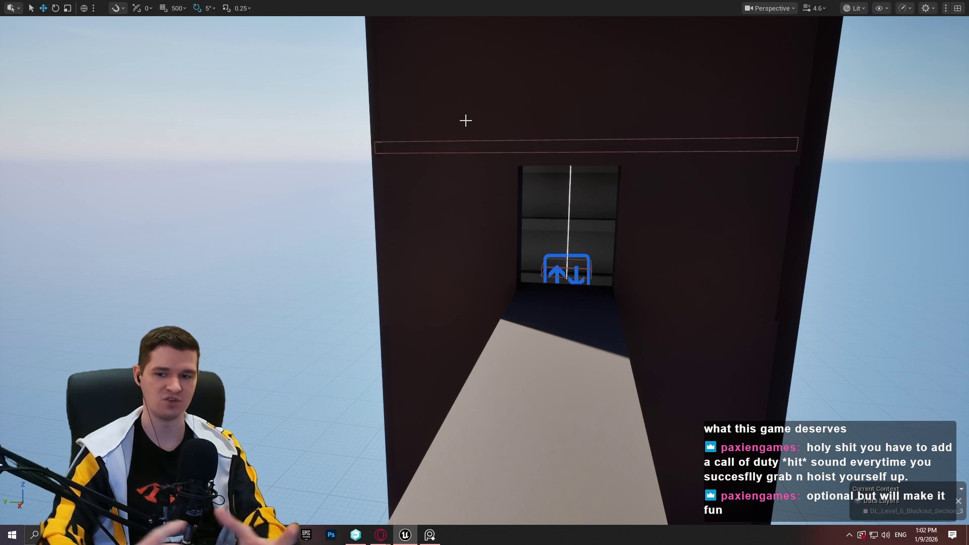
scroll(490, 103, up, 2)
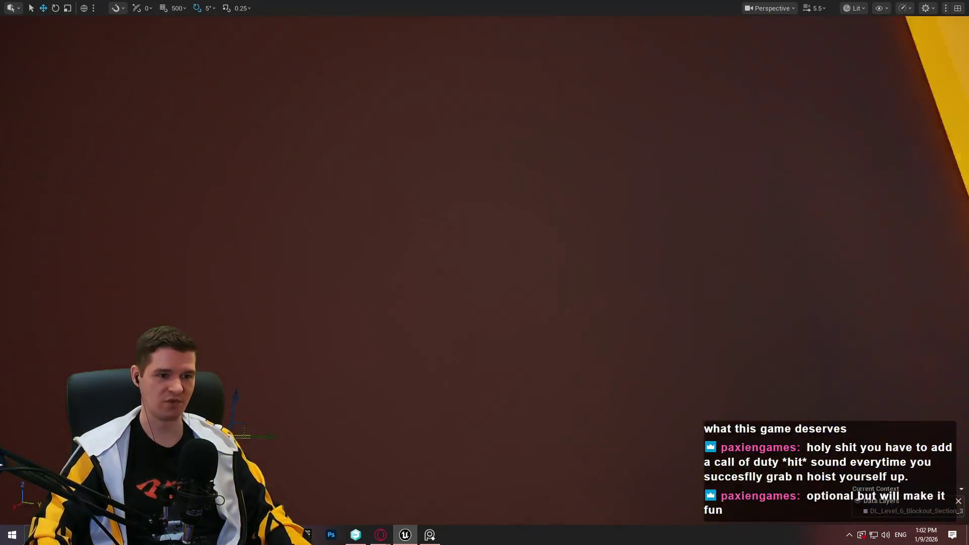
key(w)
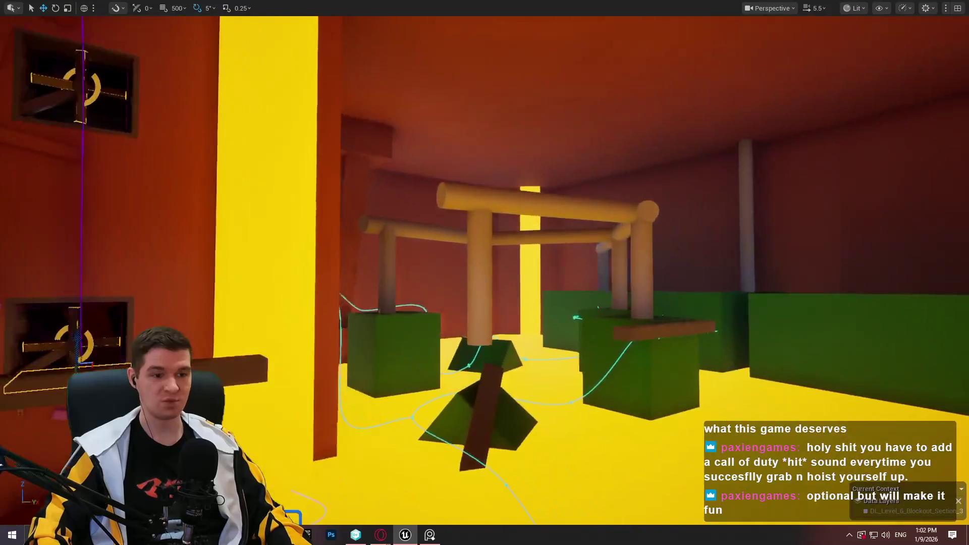
key(e)
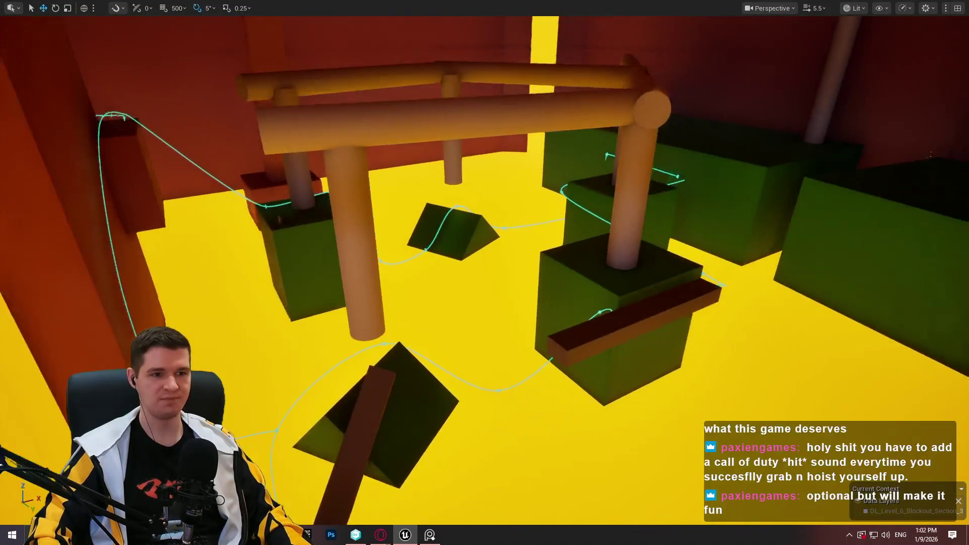
key(w)
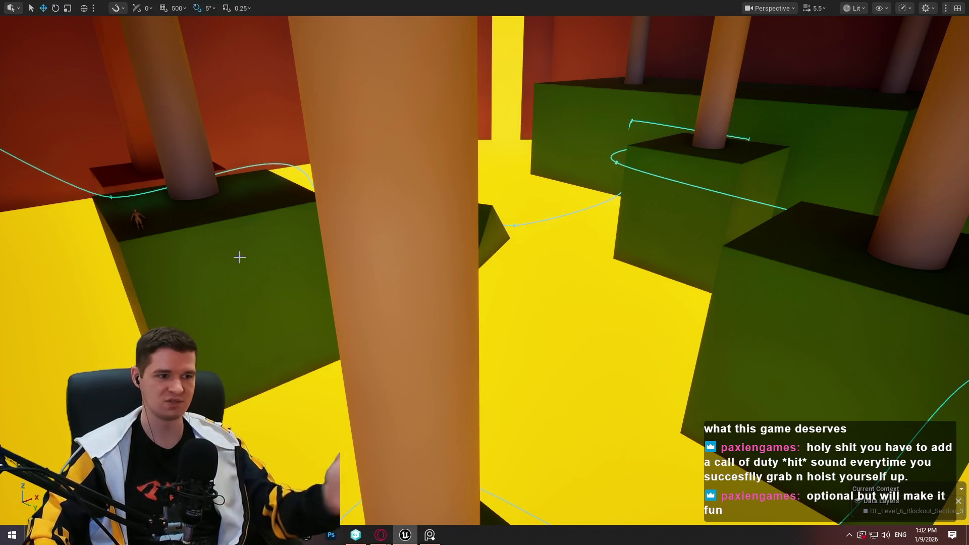
mouse_move(751, 182)
mouse_down()
mouse_move(706, 212)
mouse_move(576, 225)
mouse_move(576, 243)
mouse_move(463, 293)
mouse_move(462, 334)
mouse_up()
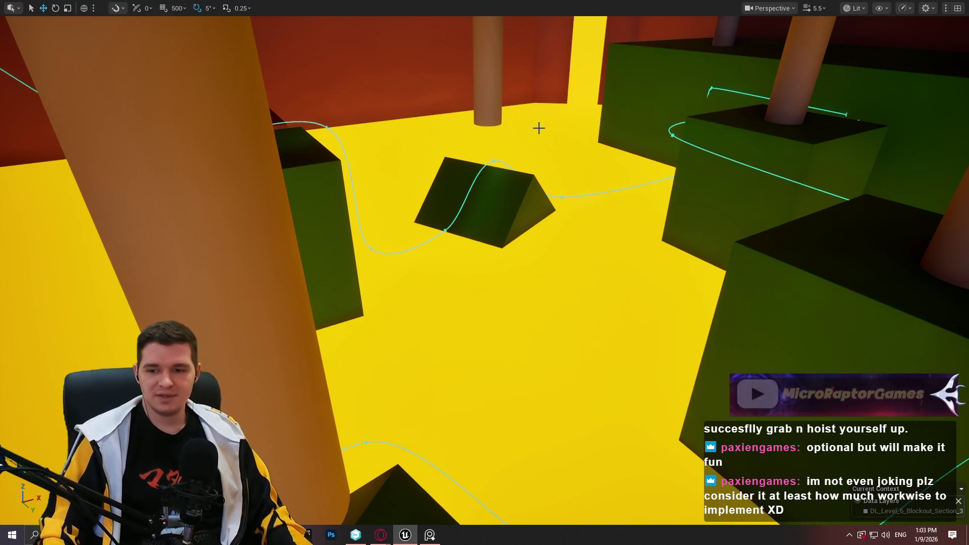
mouse_move(530, 123)
mouse_down()
mouse_move(530, 192)
mouse_move(449, 159)
mouse_move(484, 152)
mouse_move(502, 86)
mouse_move(525, 101)
mouse_move(505, 116)
mouse_move(465, 393)
mouse_move(545, 434)
mouse_move(637, 456)
mouse_up()
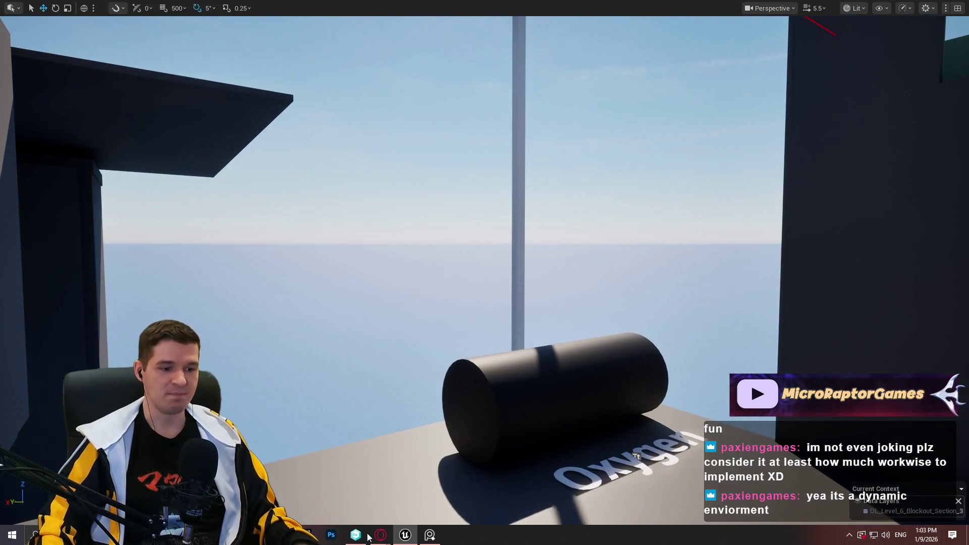
mouse_move(381, 535)
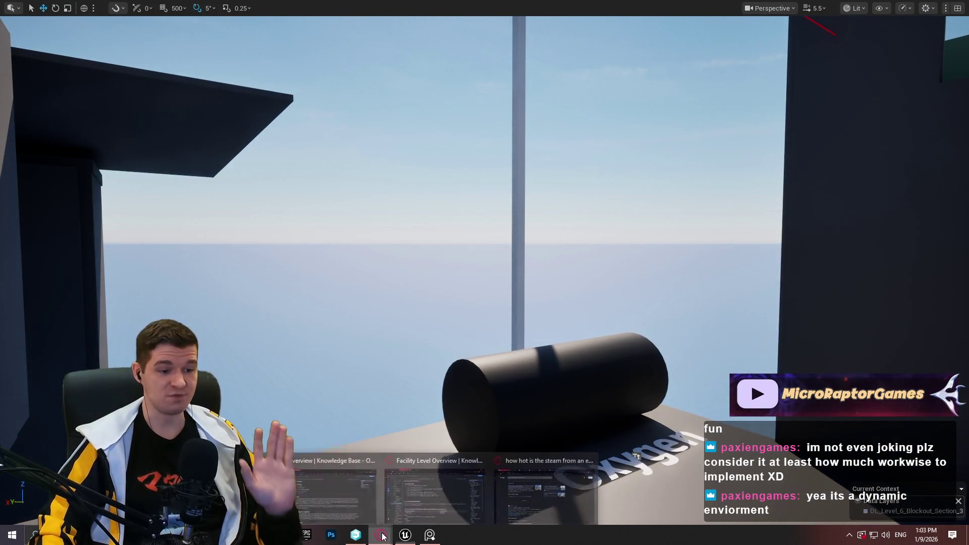
click(430, 489)
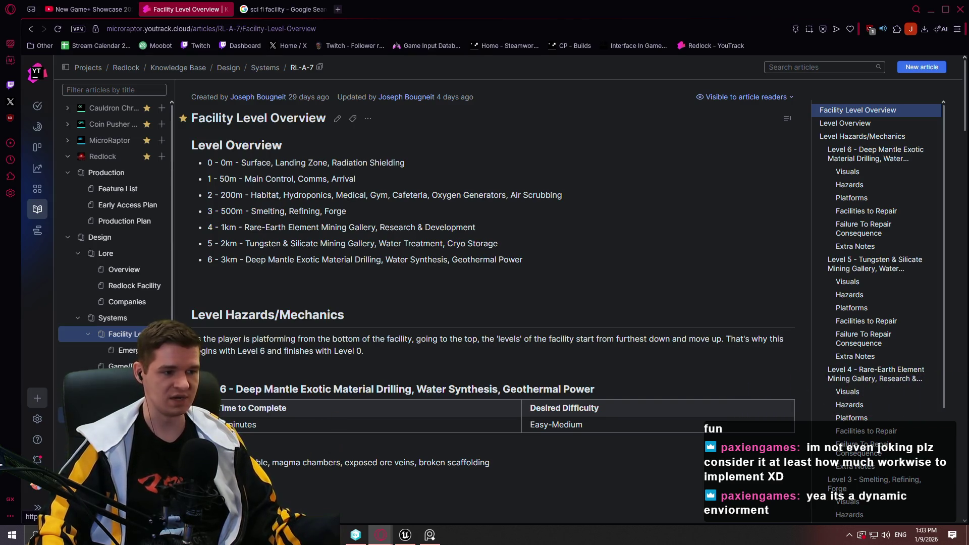
click(126, 382)
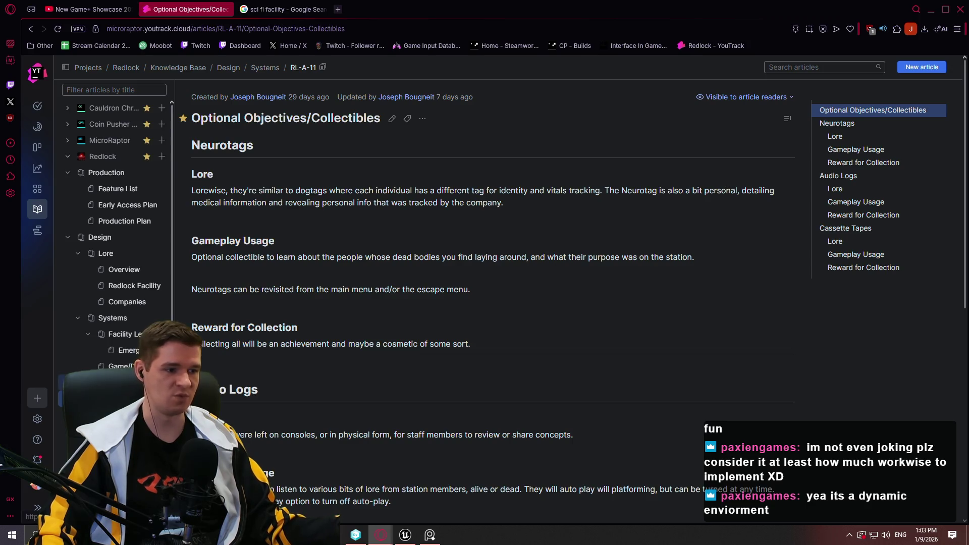
click(121, 382)
click(121, 366)
scroll(325, 273, down, 5)
scroll(324, 272, down, 5)
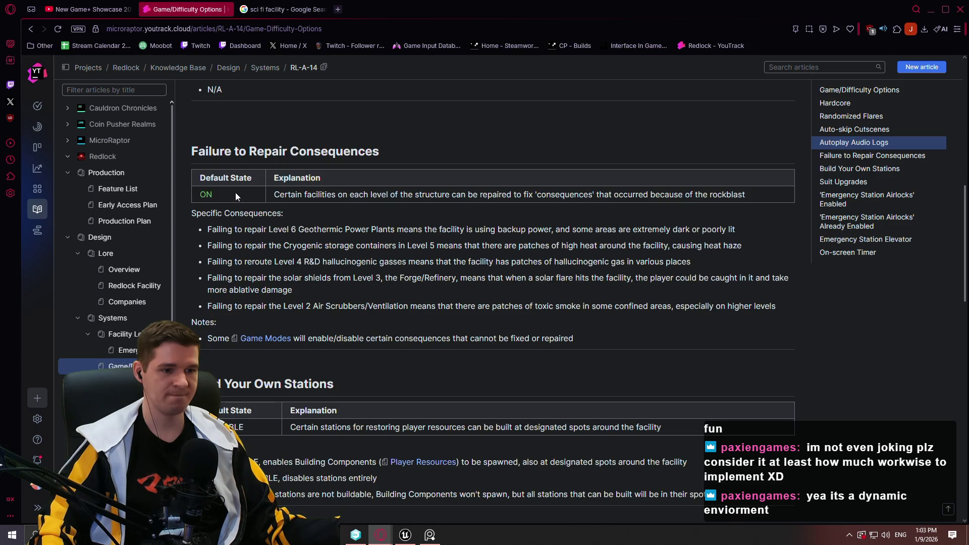
click(423, 233)
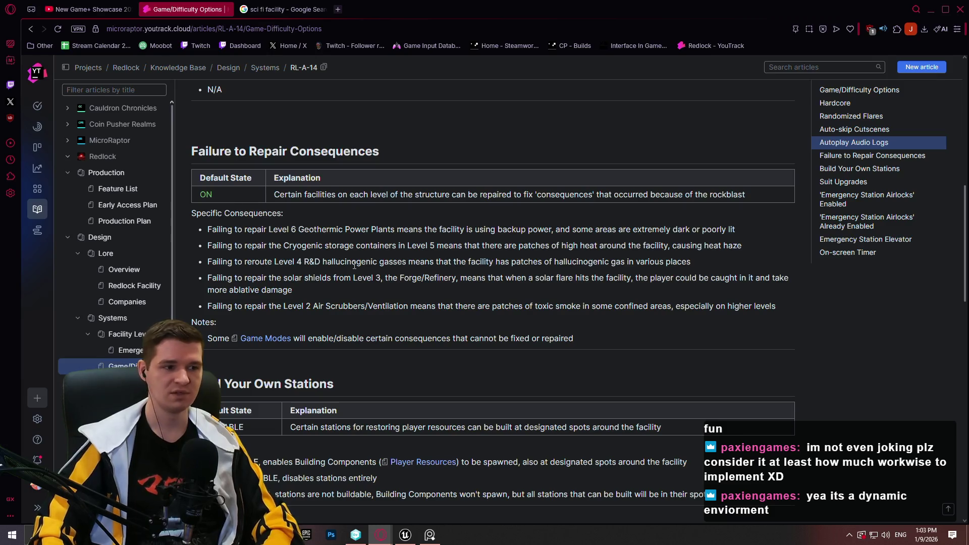
scroll(337, 294, down, 10)
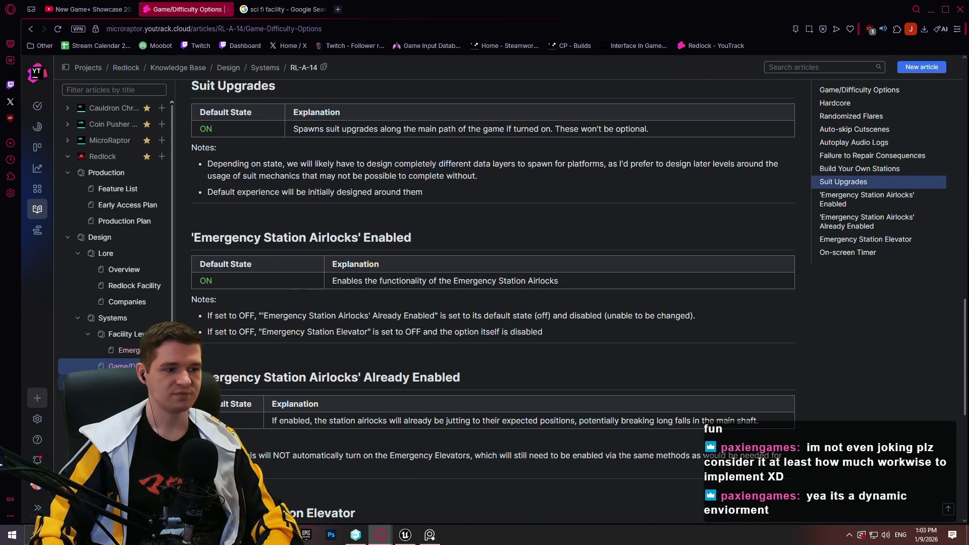
key(alt+Left)
scroll(277, 347, down, 9)
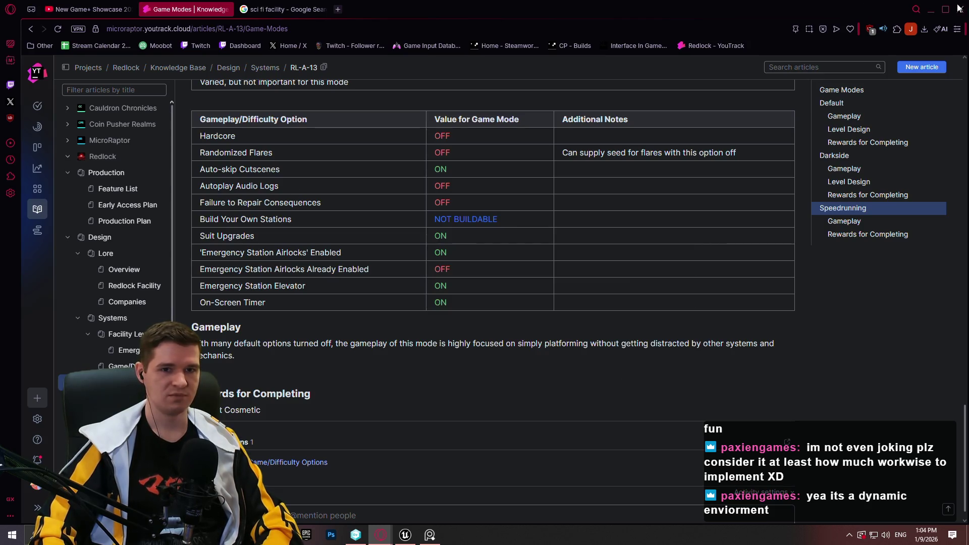
click(927, 12)
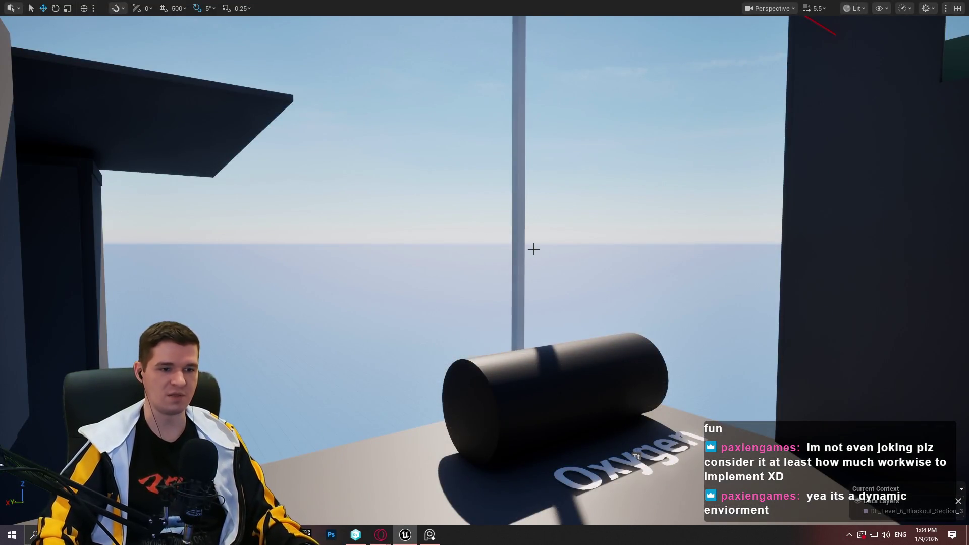
Select the red spline and move its point along the wall top, then focus on it
mouse_move(552, 245)
mouse_down()
mouse_move(628, 232)
mouse_move(636, 166)
mouse_move(605, 192)
mouse_move(632, 214)
mouse_up()
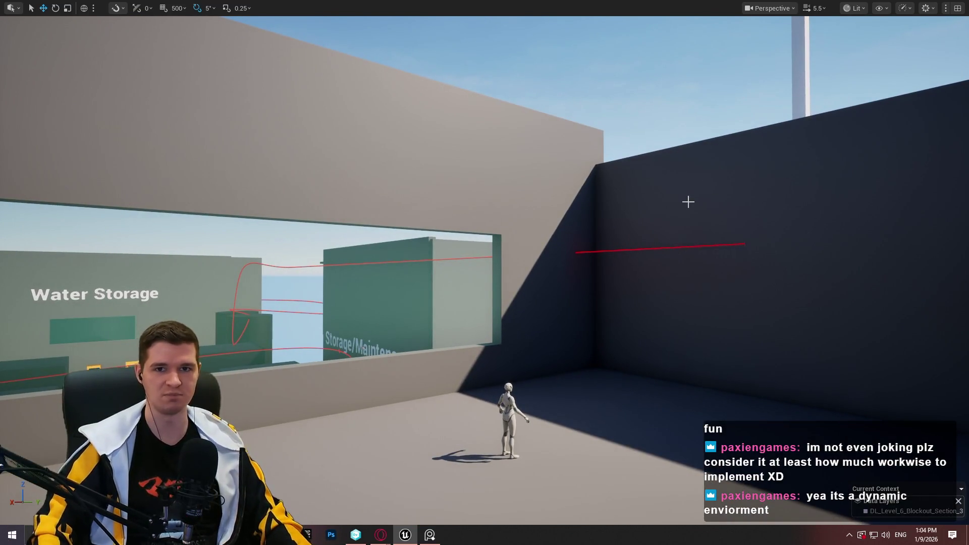
mouse_move(581, 242)
mouse_down()
mouse_move(591, 343)
mouse_move(506, 298)
mouse_up()
click(505, 299)
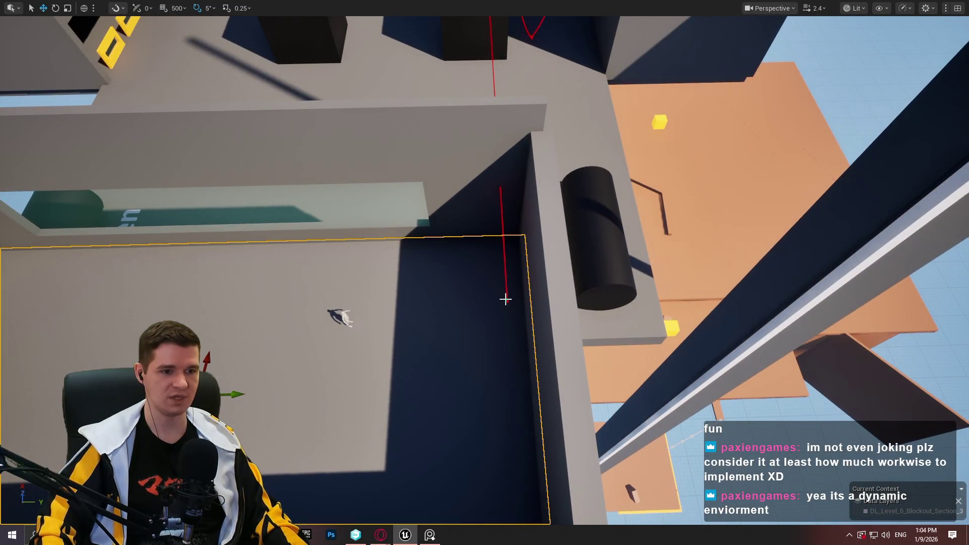
click(507, 300)
mouse_move(506, 305)
mouse_down()
mouse_move(694, 285)
mouse_move(716, 318)
mouse_up()
key(f)
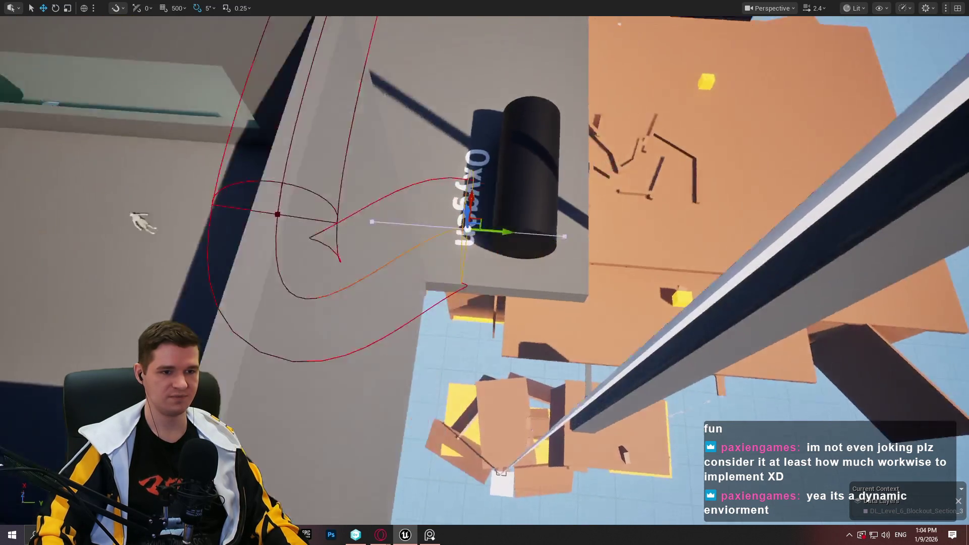
Shift the point to the wall edge and Alt-drag new points down the wall and rightward
mouse_move(616, 311)
mouse_down()
mouse_move(446, 326)
mouse_move(276, 312)
mouse_move(270, 323)
mouse_up()
key(e)
key(w)
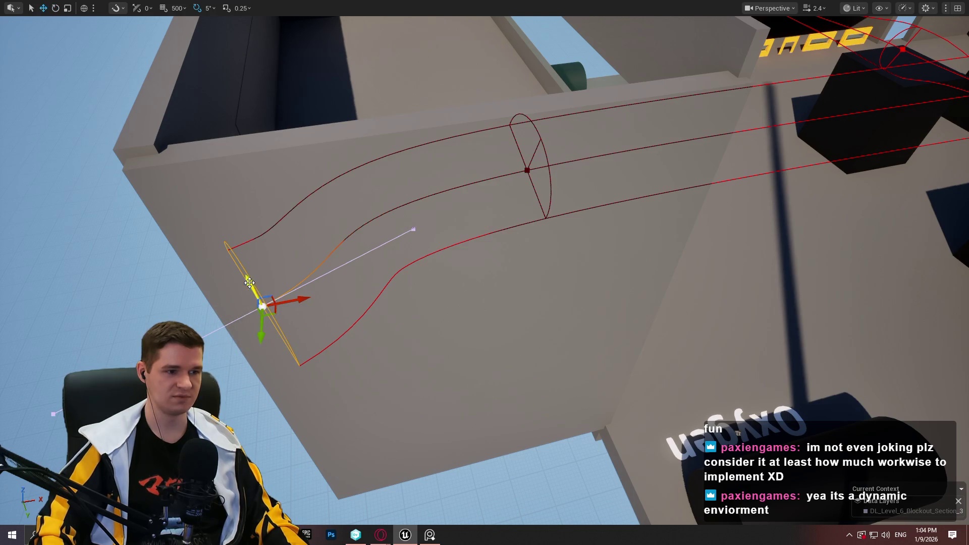
mouse_move(250, 283)
mouse_down()
mouse_move(336, 440)
mouse_move(328, 392)
mouse_move(198, 253)
mouse_up()
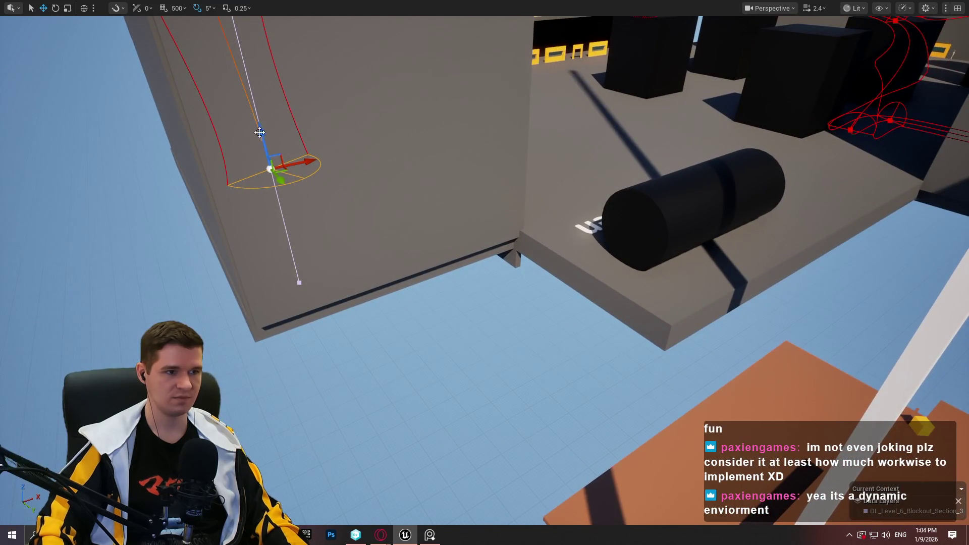
drag(263, 146, 289, 253)
mouse_move(333, 280)
mouse_down()
mouse_move(528, 219)
mouse_move(485, 263)
mouse_up()
Move the last spline point down and left over the edge toward the orange floor
mouse_move(560, 243)
mouse_down()
mouse_move(560, 222)
mouse_move(560, 263)
mouse_move(566, 239)
mouse_up()
drag(476, 241, 476, 241)
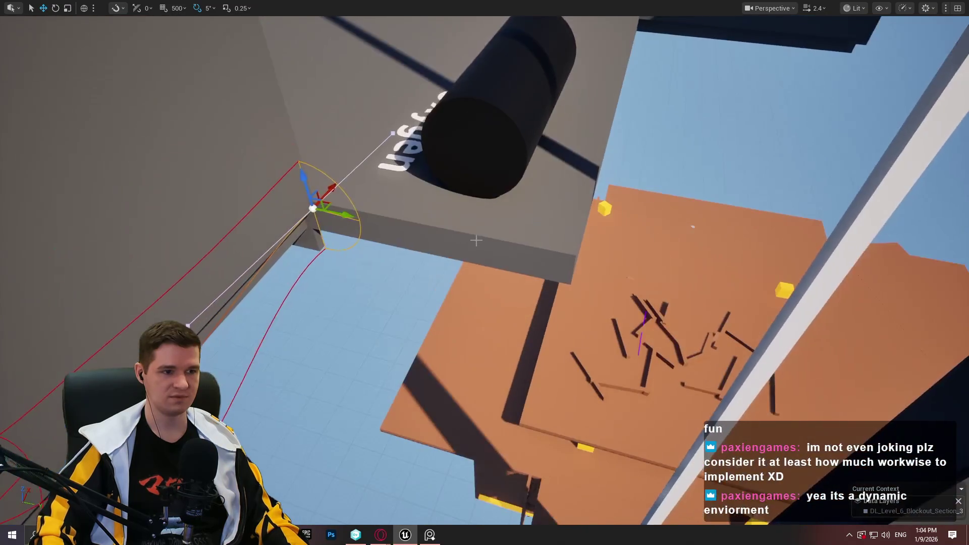
mouse_move(328, 203)
mouse_down()
mouse_move(300, 240)
mouse_move(565, 326)
mouse_move(608, 302)
mouse_move(636, 306)
mouse_up()
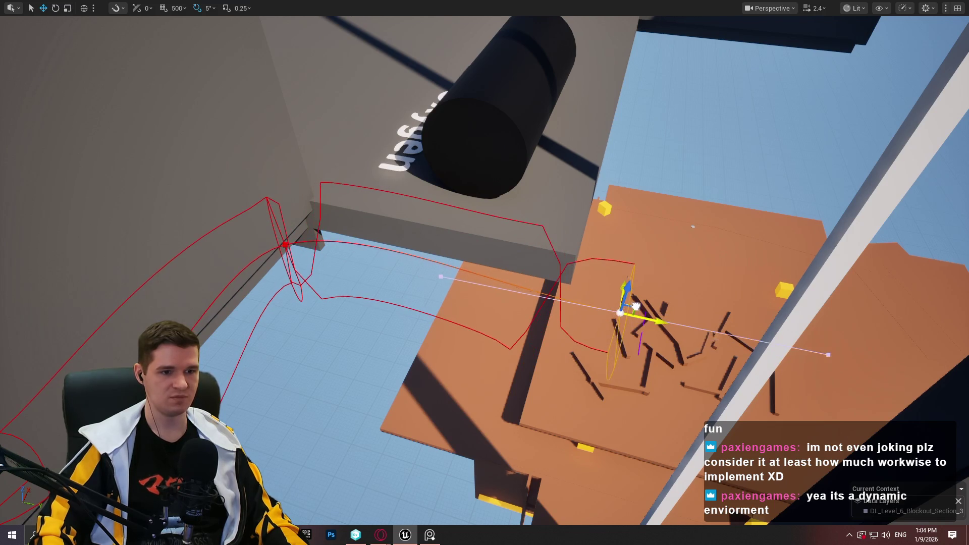
key(f)
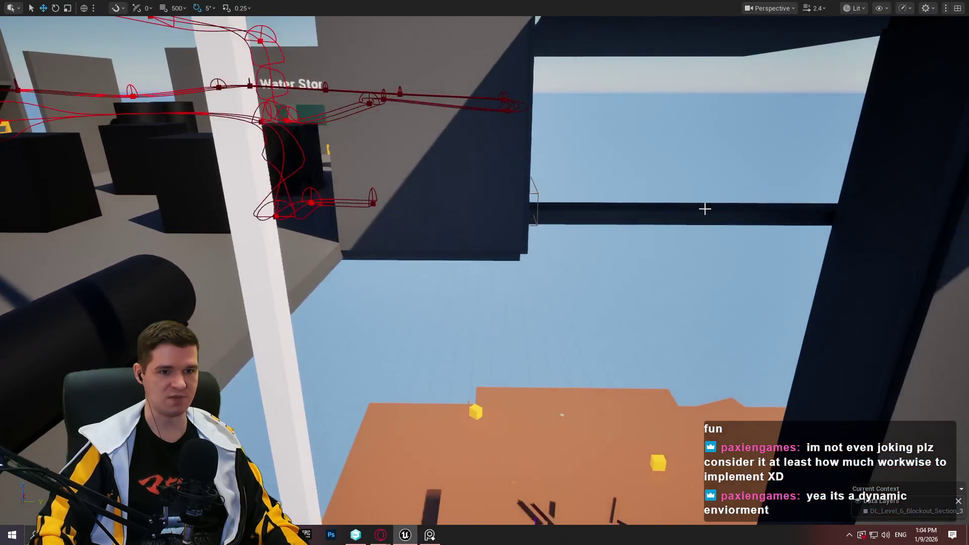
click(717, 212)
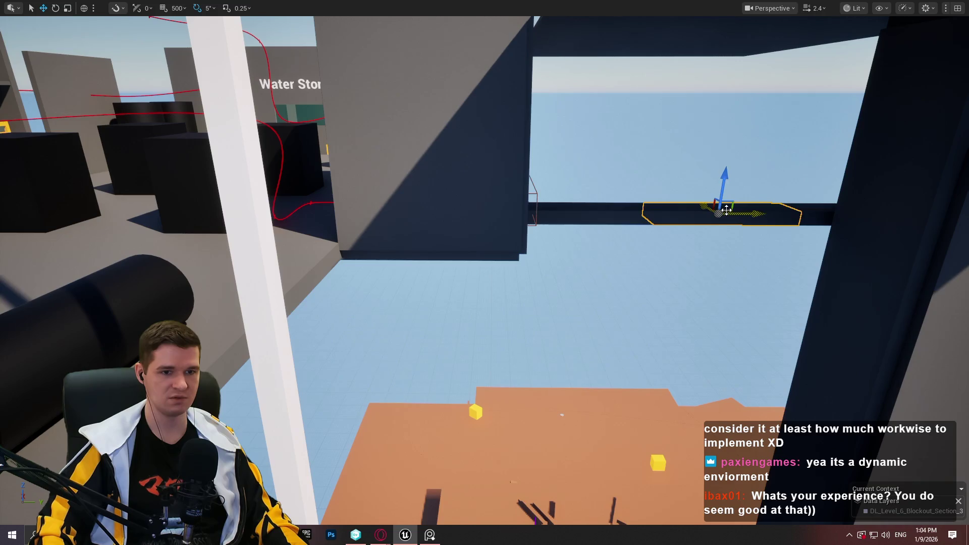
Move the grey beam block toward the grey pillar, nudge it right and frame it
mouse_move(726, 210)
mouse_down()
mouse_move(697, 228)
mouse_move(520, 260)
mouse_move(401, 269)
mouse_move(402, 307)
mouse_up()
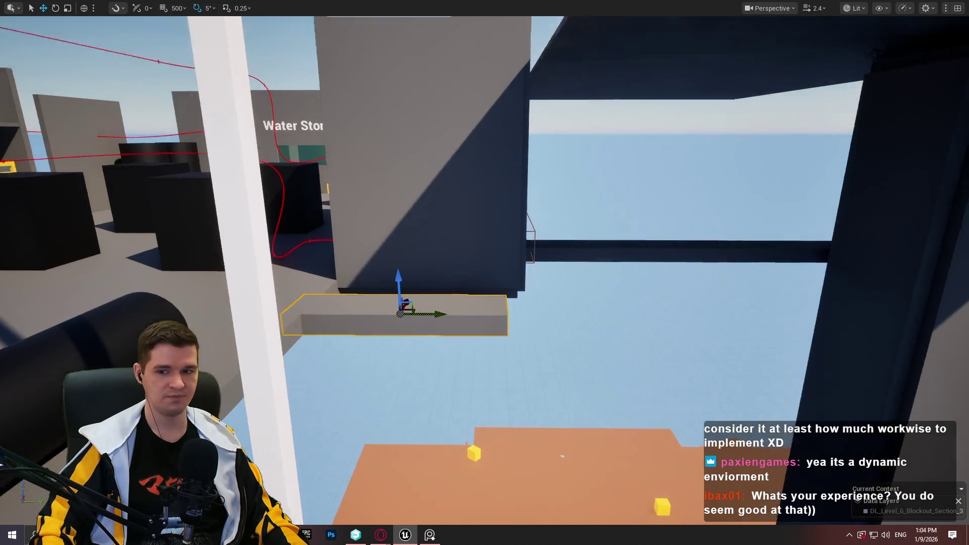
key(w)
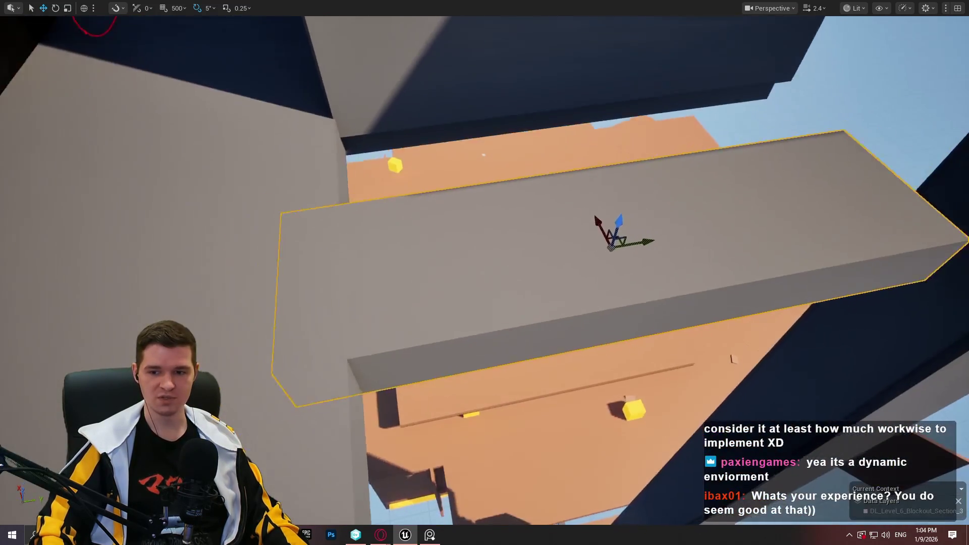
key(s)
key(w)
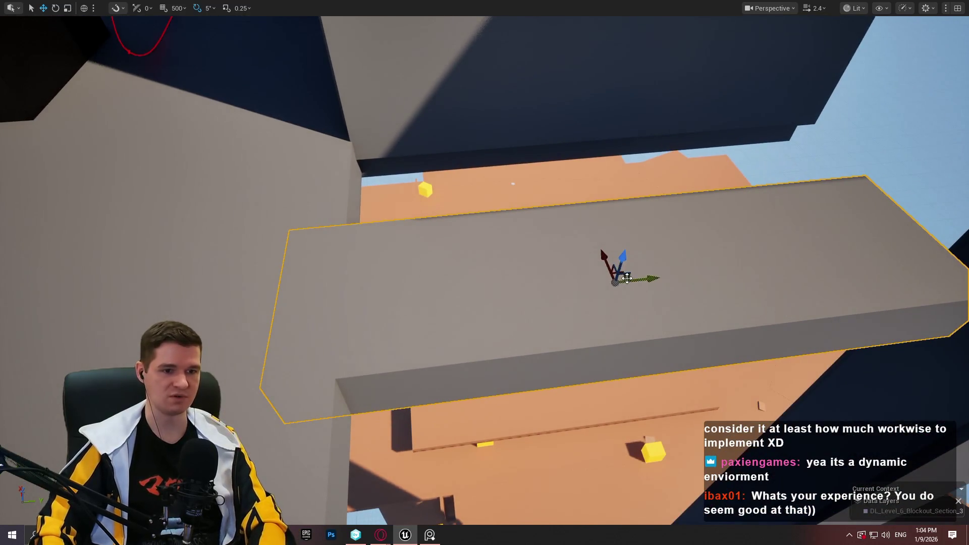
drag(605, 264, 619, 264)
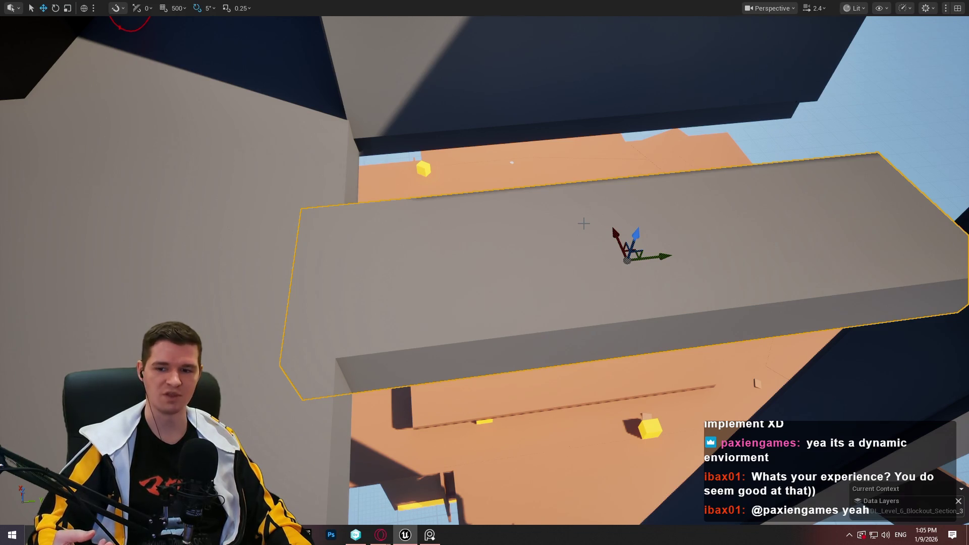
key(alt+Tab)
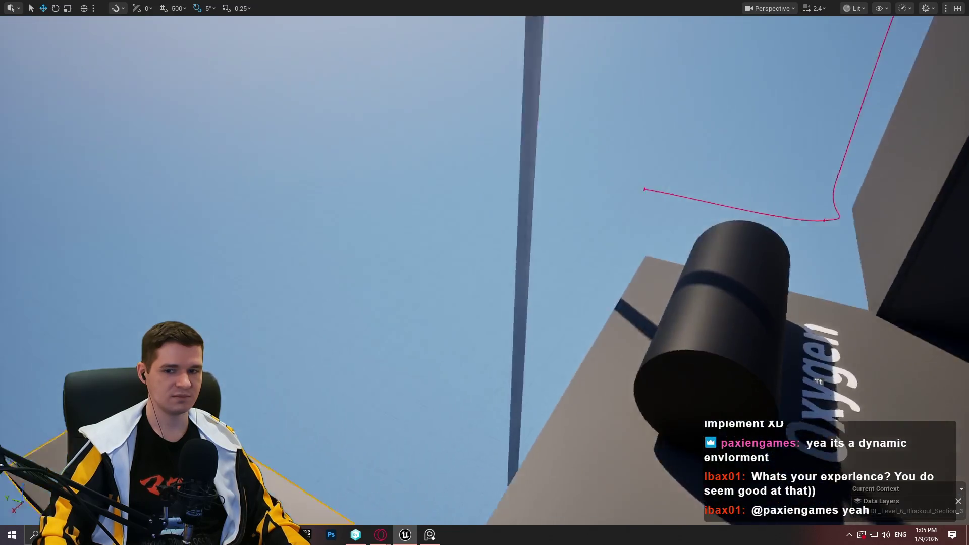
key(f)
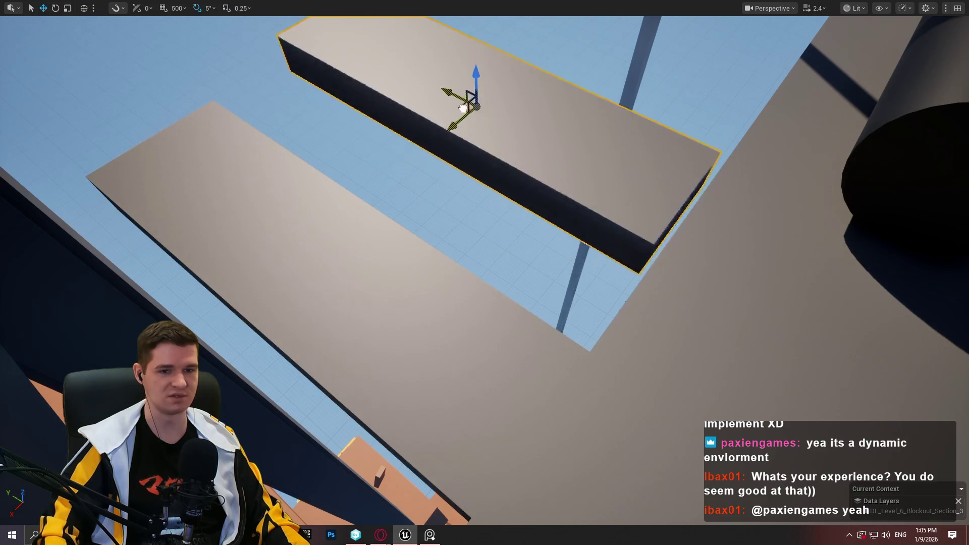
Rotate the beam about 110° in yaw and slide it beside the walkway ledge
key(e)
drag(419, 99, 535, 106)
key(w)
mouse_move(455, 113)
mouse_down()
mouse_move(358, 76)
mouse_move(404, 101)
mouse_move(364, 126)
mouse_move(510, 265)
mouse_move(448, 281)
mouse_move(465, 281)
mouse_up()
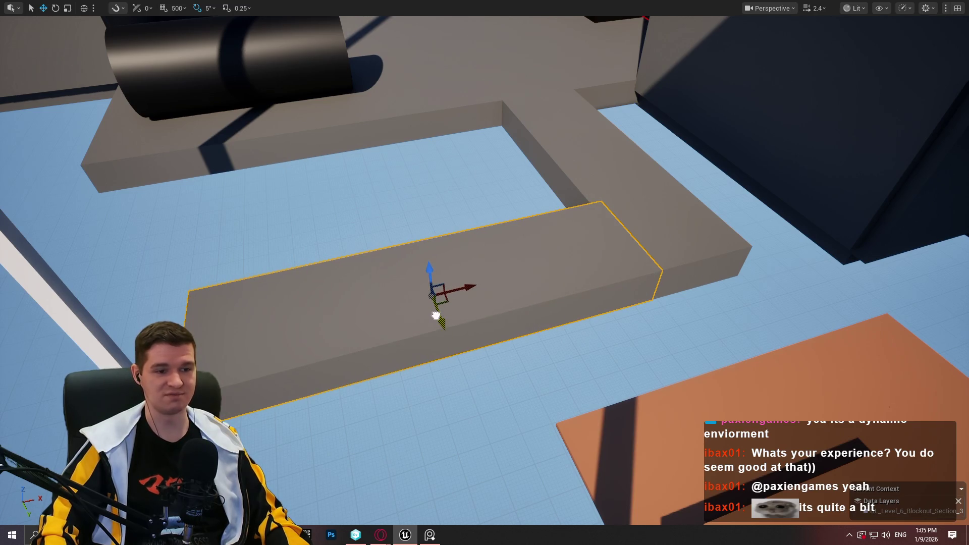
mouse_move(442, 324)
mouse_down()
mouse_move(427, 202)
mouse_move(434, 308)
mouse_up()
drag(759, 221, 759, 221)
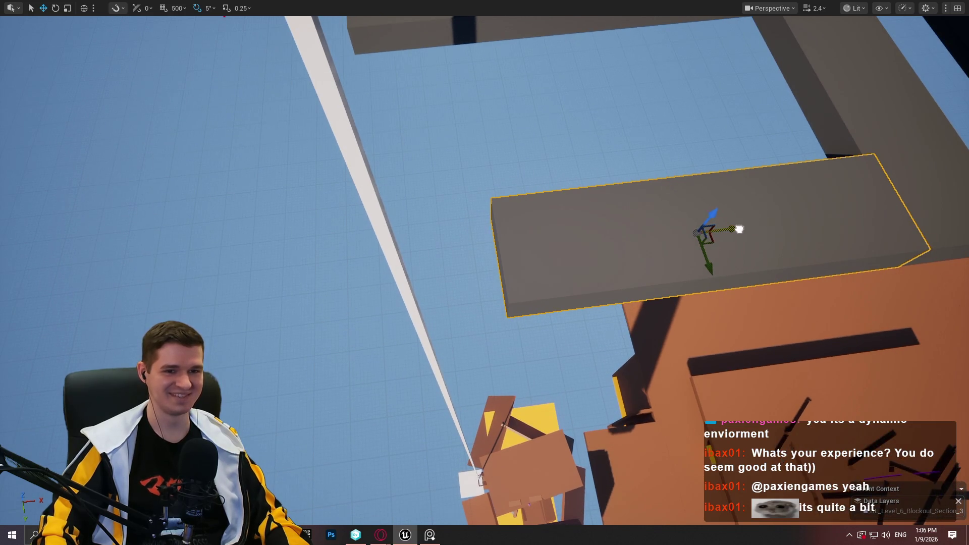
mouse_move(760, 223)
mouse_down()
mouse_move(701, 277)
mouse_move(631, 310)
mouse_move(661, 301)
mouse_move(714, 247)
mouse_move(777, 213)
mouse_up()
scroll(657, 298, up, 1)
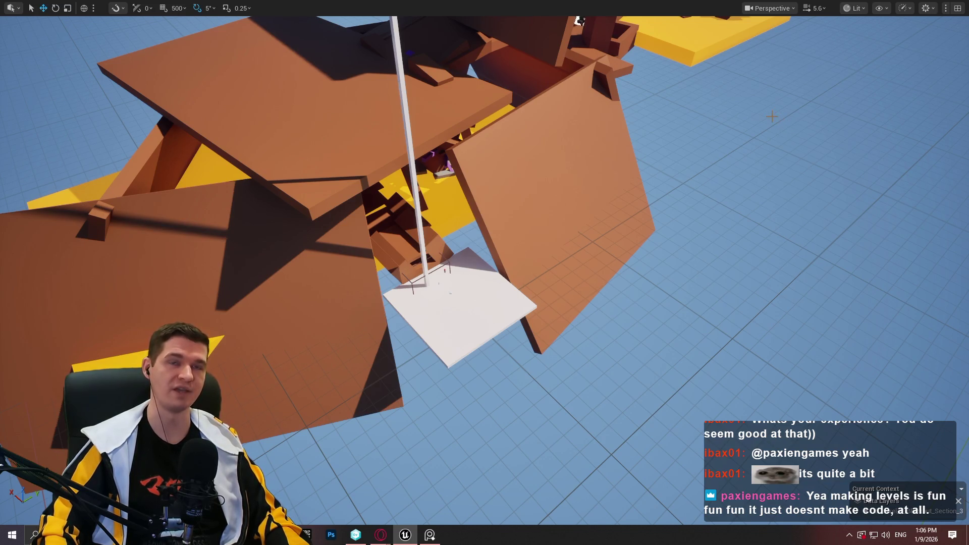
mouse_move(770, 108)
mouse_down()
mouse_move(771, 65)
mouse_move(804, 119)
mouse_up()
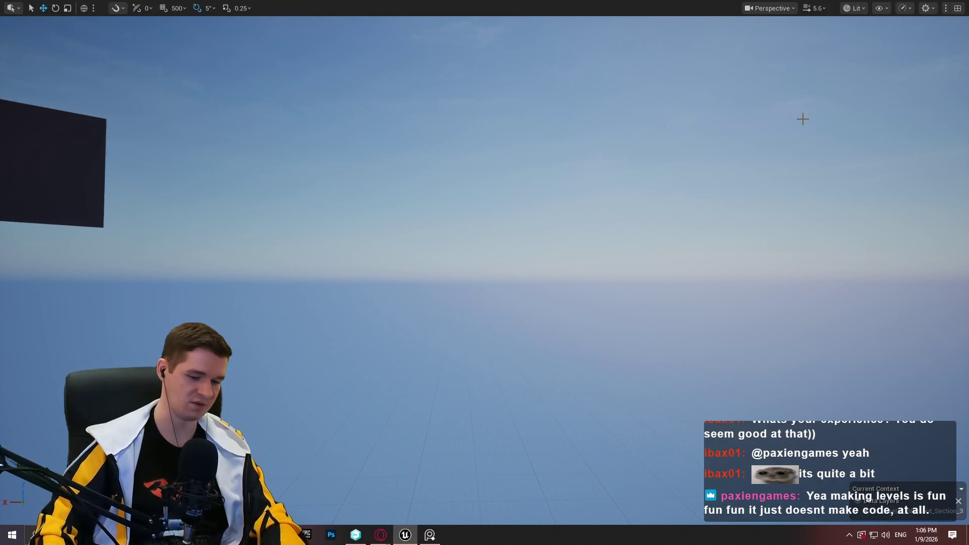
key(ctrl+Print)
Capture the viewport with Lightshot and sketch two red walls with a low left ledge
mouse_move(29, 24)
mouse_down()
mouse_move(816, 480)
mouse_move(948, 514)
mouse_up()
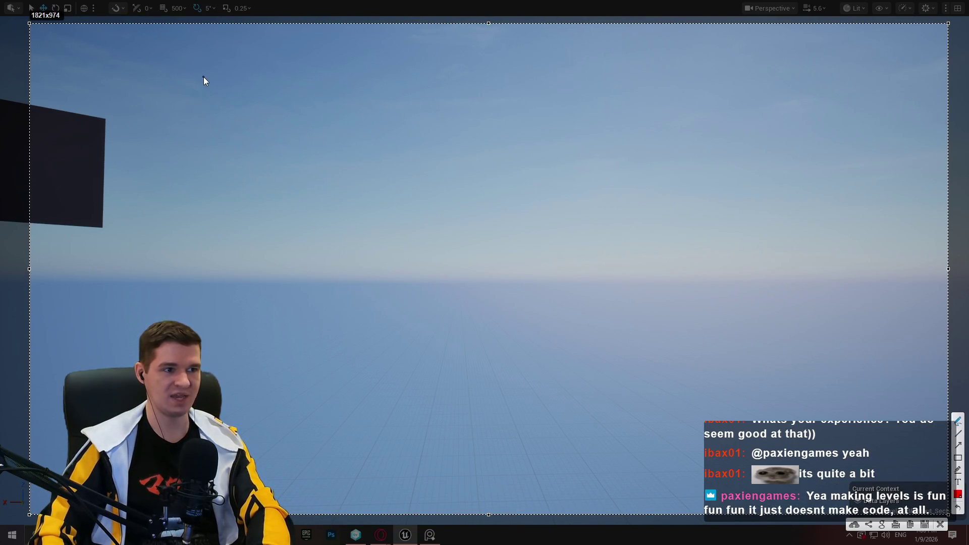
mouse_move(193, 82)
mouse_down()
mouse_move(295, 80)
mouse_move(307, 353)
mouse_up()
mouse_move(308, 471)
mouse_down()
mouse_move(308, 479)
mouse_move(429, 475)
mouse_move(384, 80)
mouse_move(615, 69)
mouse_up()
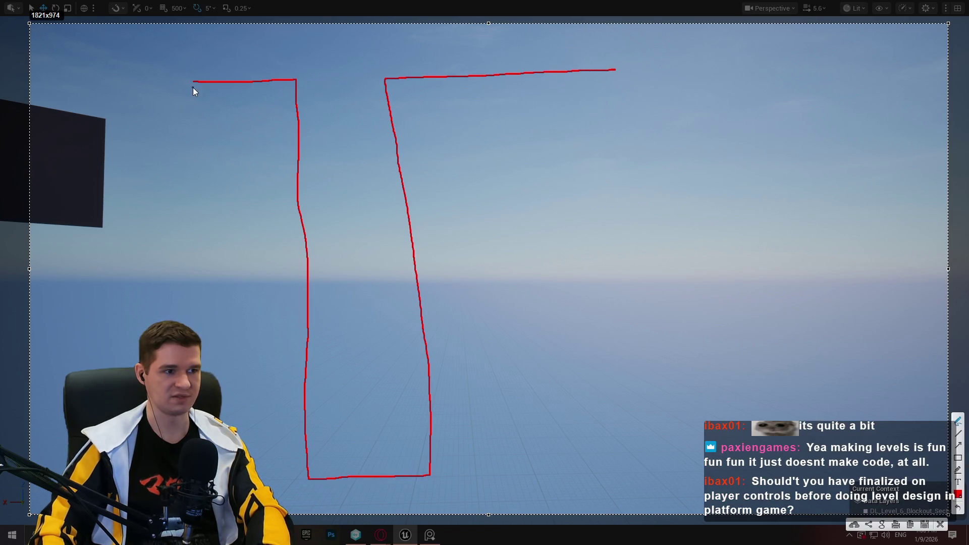
drag(192, 82, 190, 82)
drag(105, 84, 90, 82)
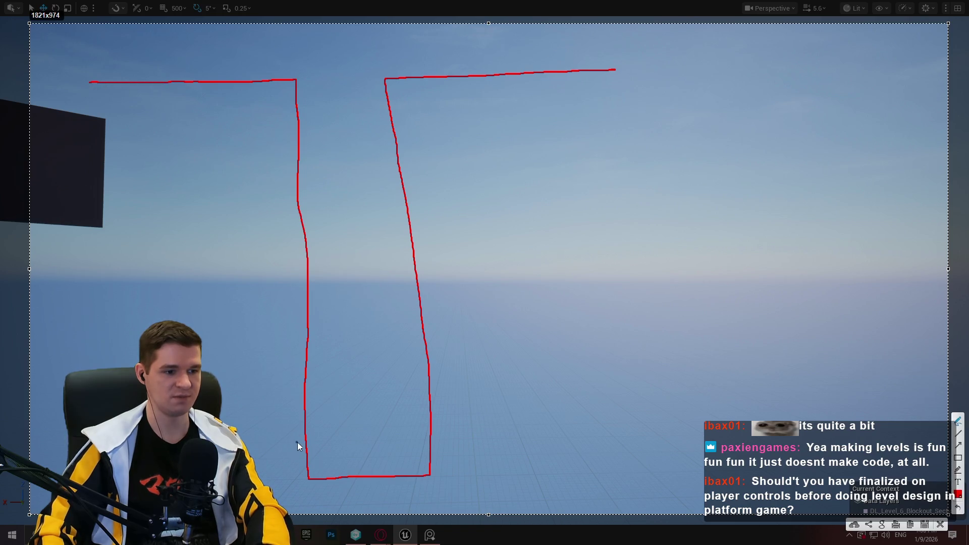
drag(306, 440, 241, 440)
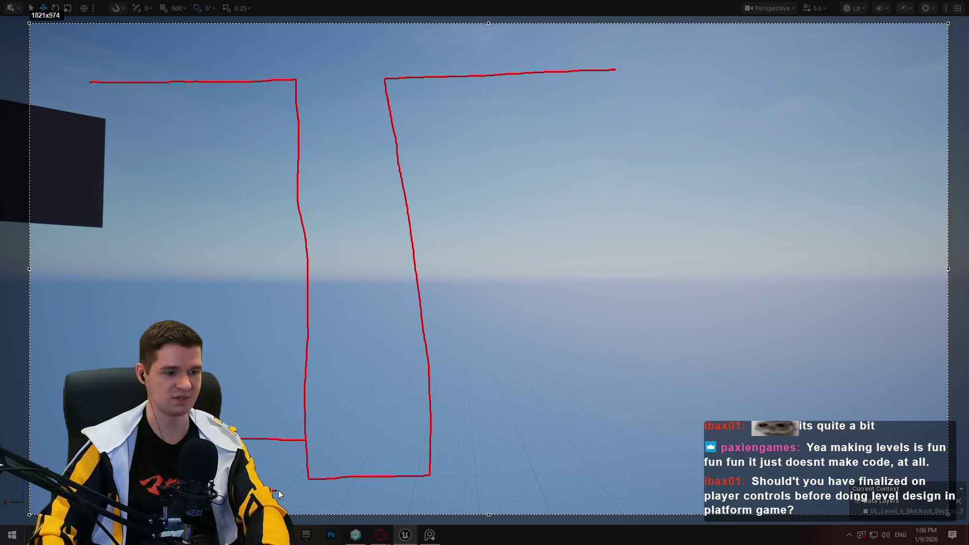
mouse_move(305, 486)
mouse_down()
mouse_move(261, 480)
mouse_move(284, 442)
mouse_up()
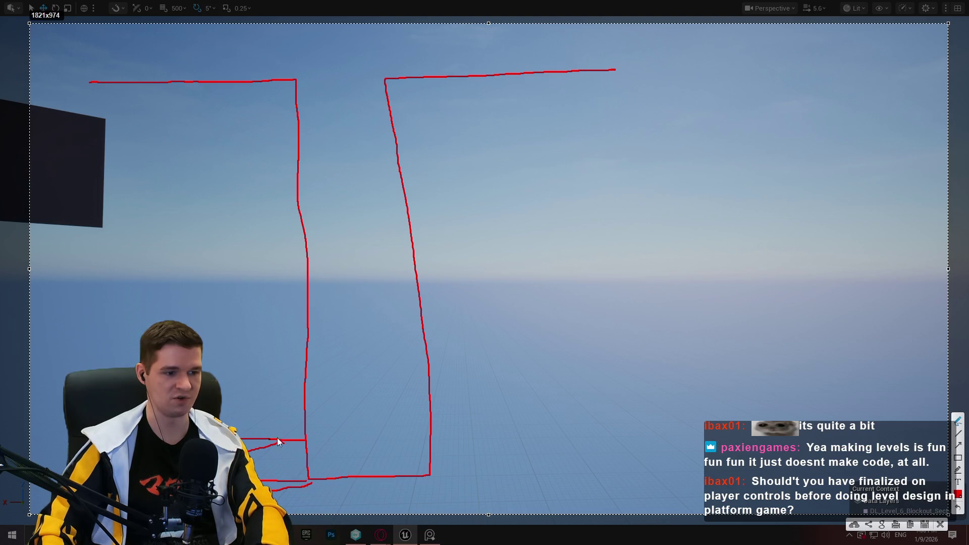
drag(307, 436, 353, 409)
drag(373, 399, 380, 398)
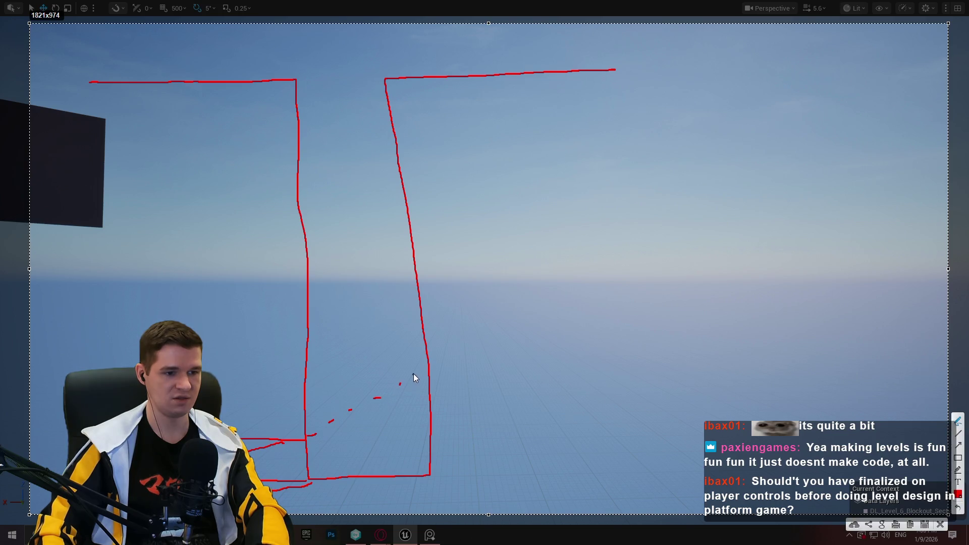
Draw the right wall's lower ledge, jump dashes and middle ledges on both walls
drag(426, 338, 540, 329)
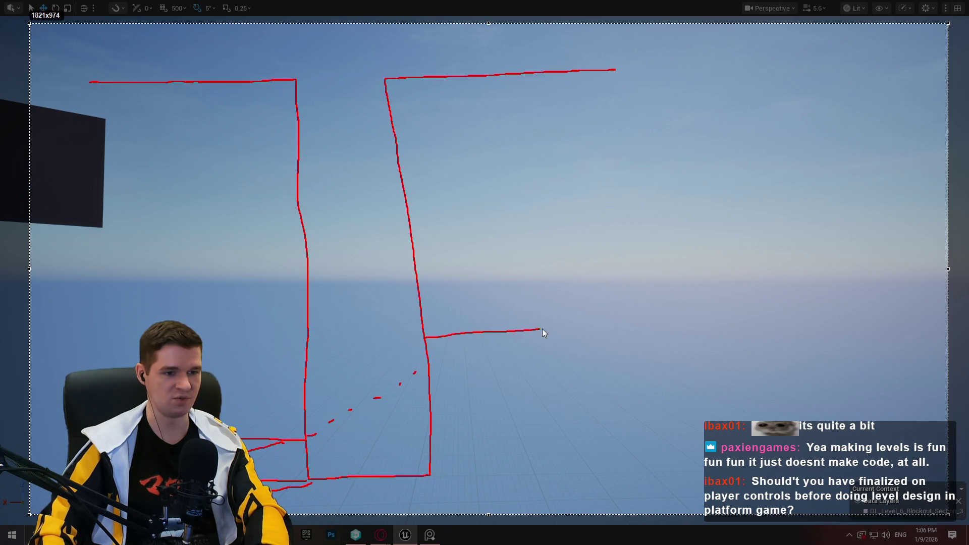
mouse_move(428, 363)
mouse_down()
mouse_move(510, 367)
mouse_move(489, 353)
mouse_up()
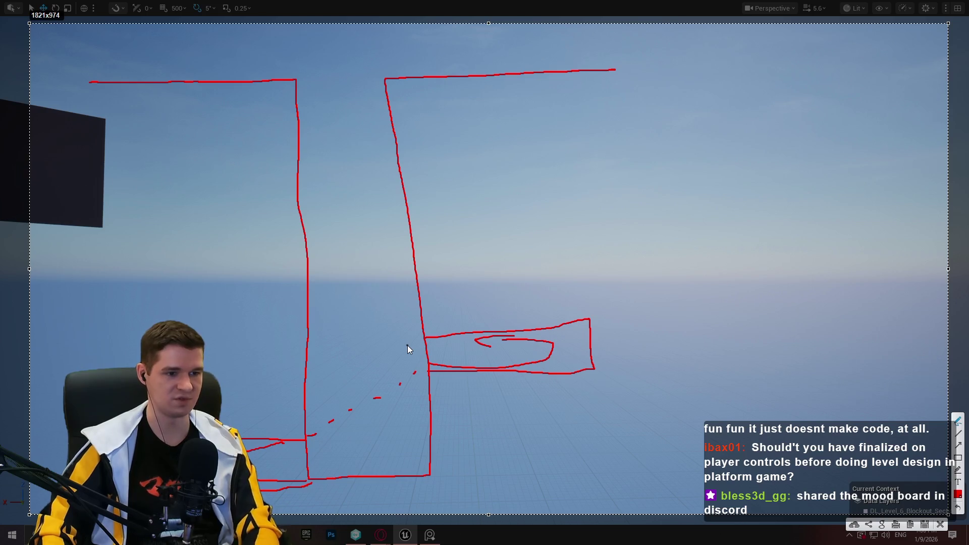
drag(409, 345, 381, 339)
drag(372, 328, 348, 312)
drag(338, 305, 329, 305)
drag(308, 273, 233, 271)
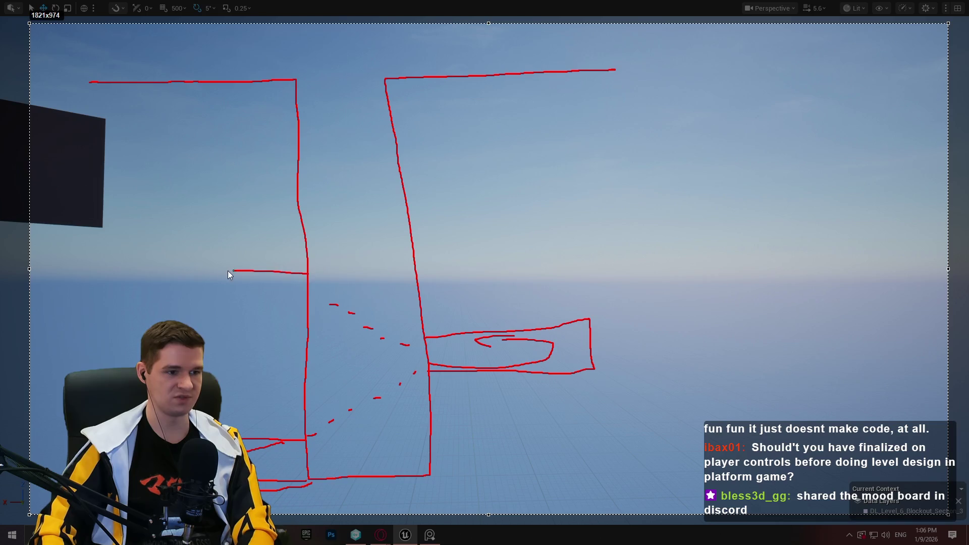
drag(313, 304, 315, 303)
drag(402, 204, 437, 199)
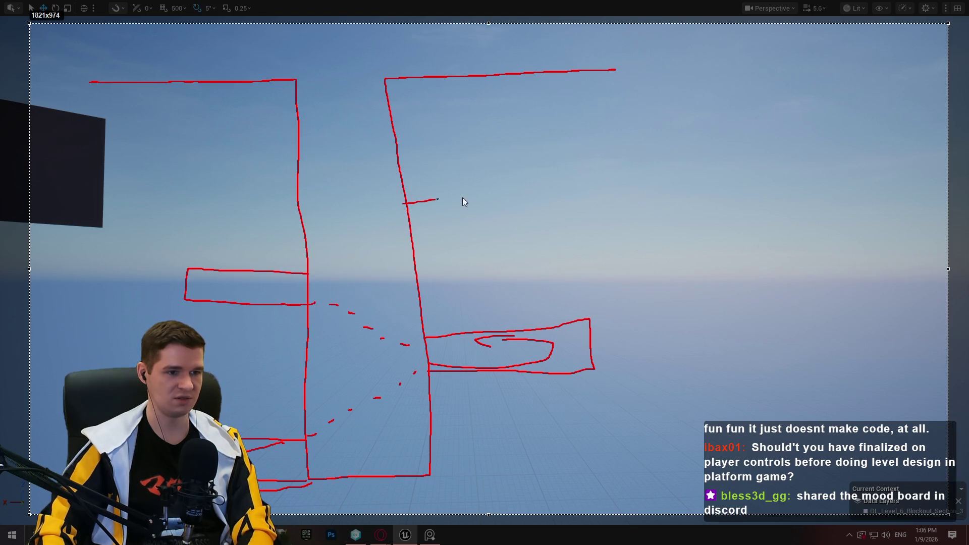
drag(526, 242, 411, 243)
Add upper ledges on both walls, dashed zigzag jump paths between them and a slanted spire
drag(298, 138, 195, 138)
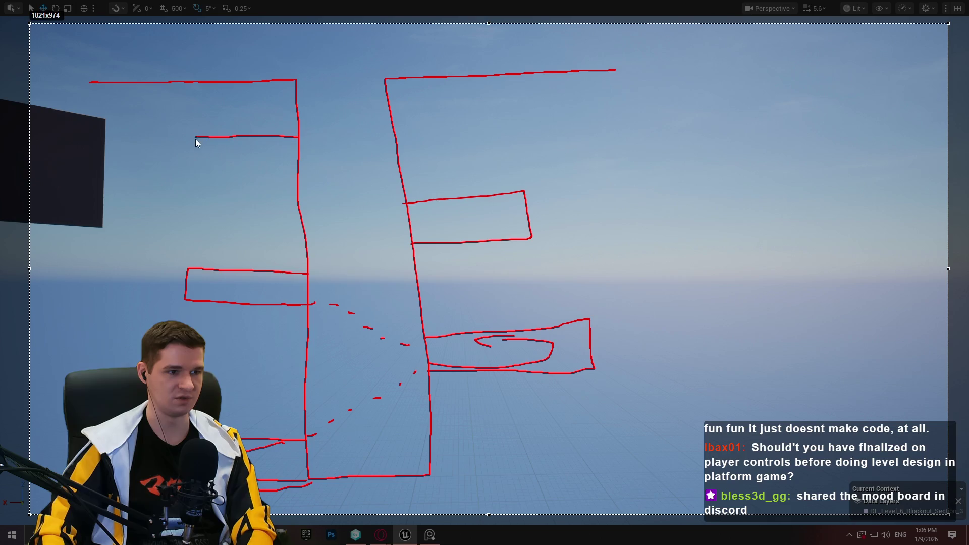
drag(278, 182, 303, 183)
drag(387, 100, 412, 98)
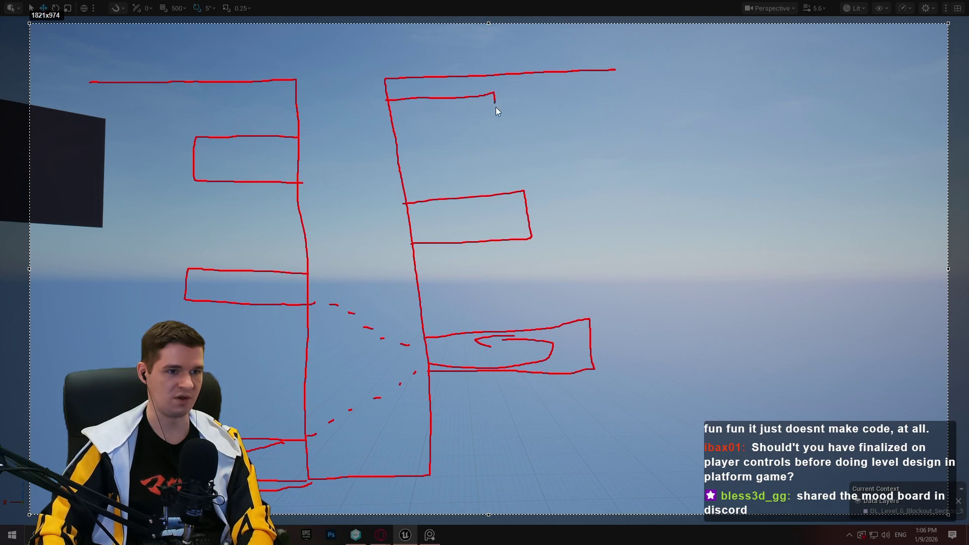
drag(496, 107, 401, 119)
drag(322, 276, 365, 251)
drag(392, 242, 395, 239)
drag(386, 200, 382, 202)
drag(360, 194, 334, 183)
drag(323, 180, 315, 180)
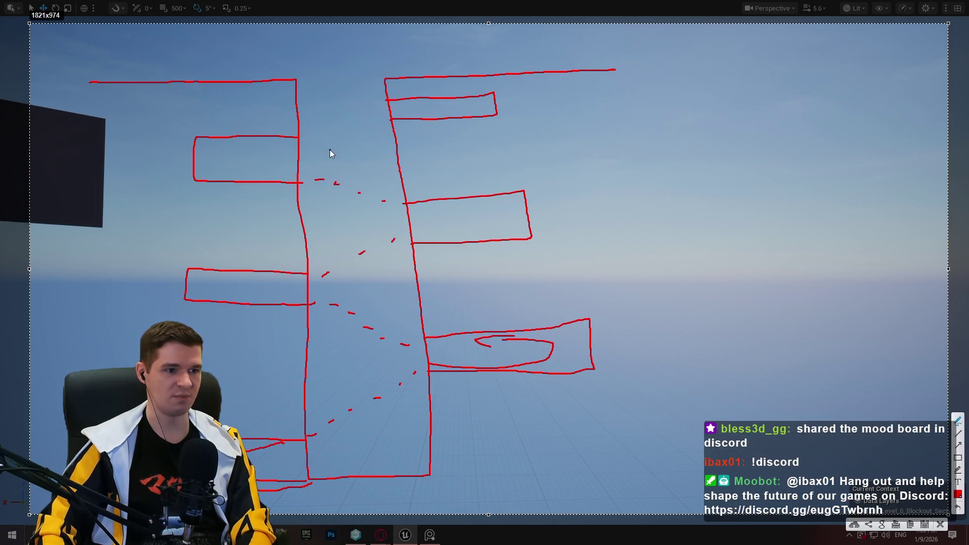
drag(340, 133, 364, 123)
drag(379, 118, 381, 116)
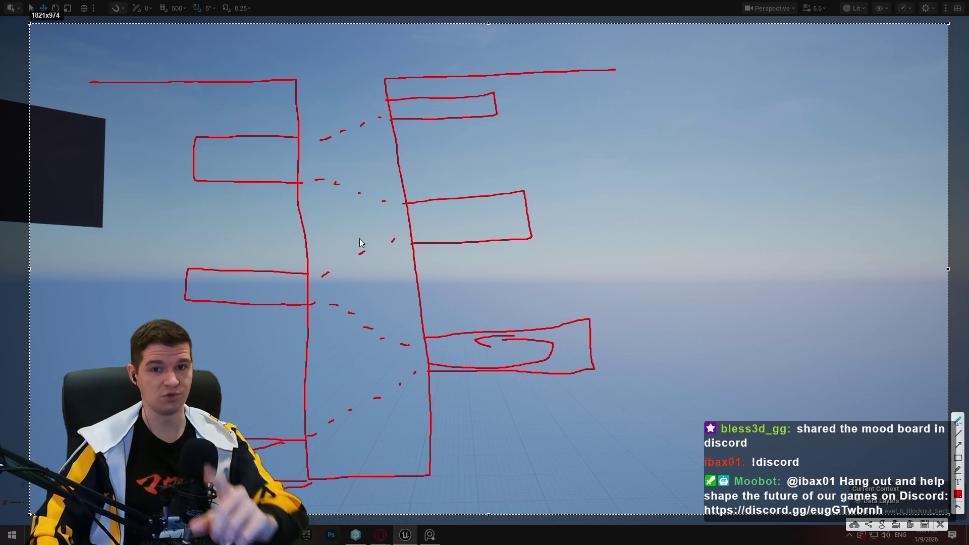
mouse_move(385, 77)
mouse_down()
mouse_move(340, 234)
mouse_move(312, 429)
mouse_up()
Redraw the spire from the top down to the bottom line, undoing stray loop strokes
mouse_move(360, 115)
mouse_down()
mouse_move(296, 169)
mouse_move(347, 101)
mouse_move(378, 118)
mouse_move(337, 326)
mouse_up()
key(ctrl+z)
key(ctrl+z)
key(ctrl+z)
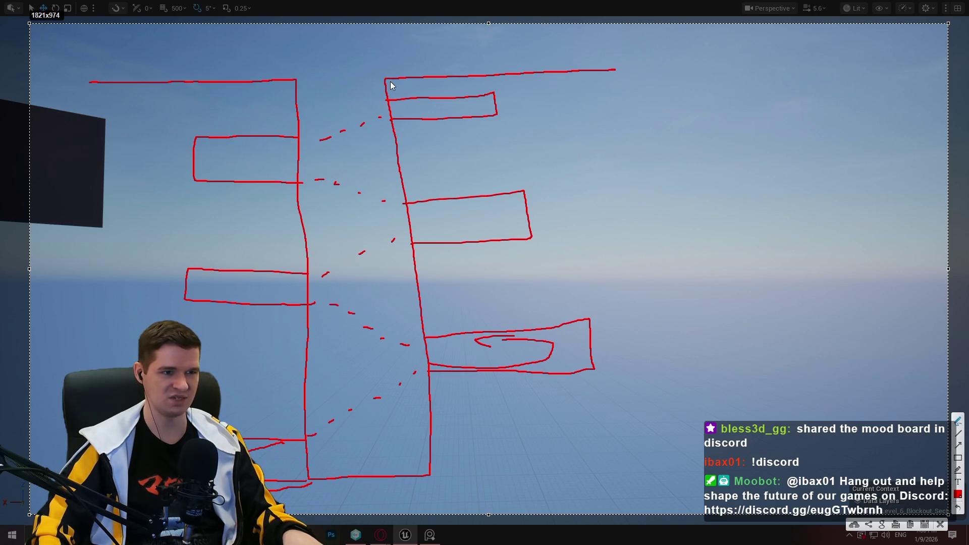
drag(383, 80, 382, 94)
drag(360, 212, 341, 351)
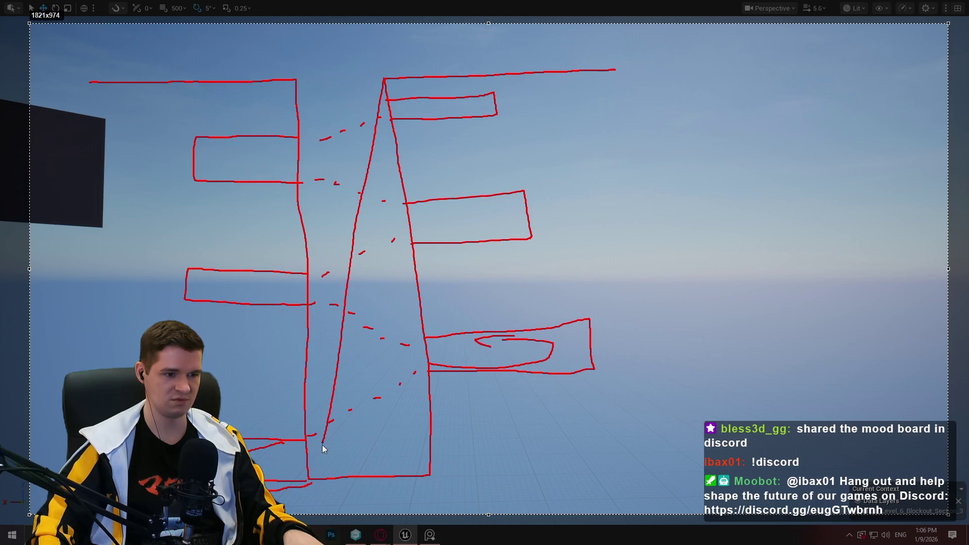
drag(323, 448, 315, 483)
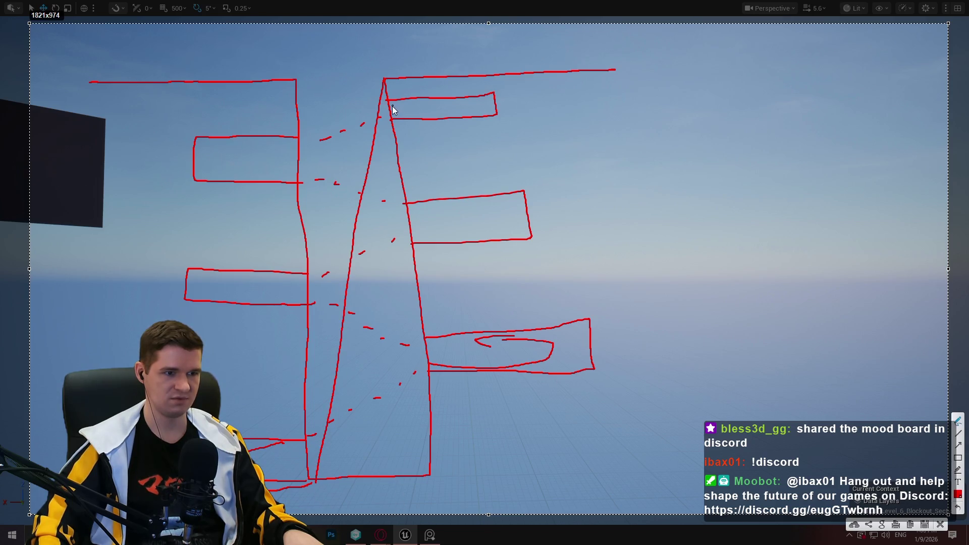
mouse_move(330, 117)
mouse_down()
mouse_move(301, 147)
mouse_move(355, 119)
mouse_up()
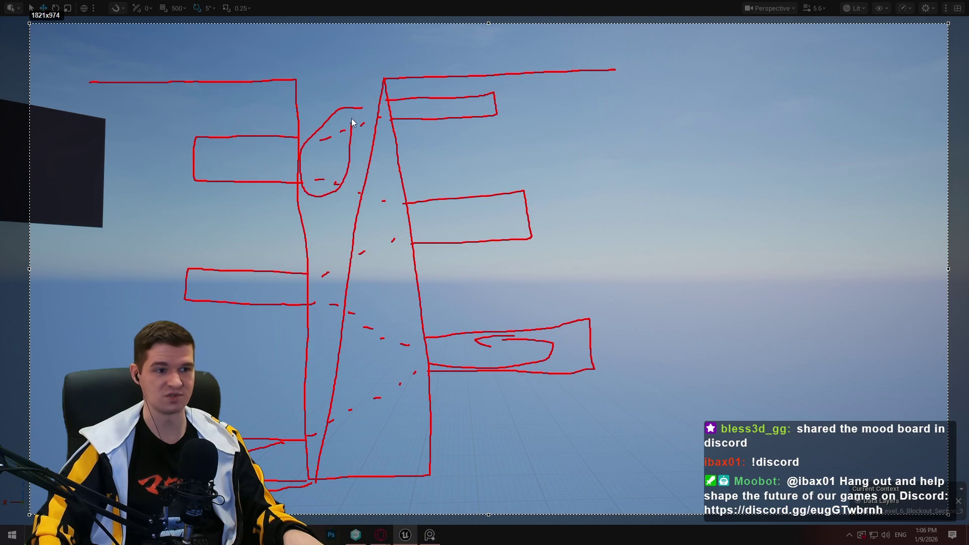
key(ctrl+z)
key(ctrl+z)
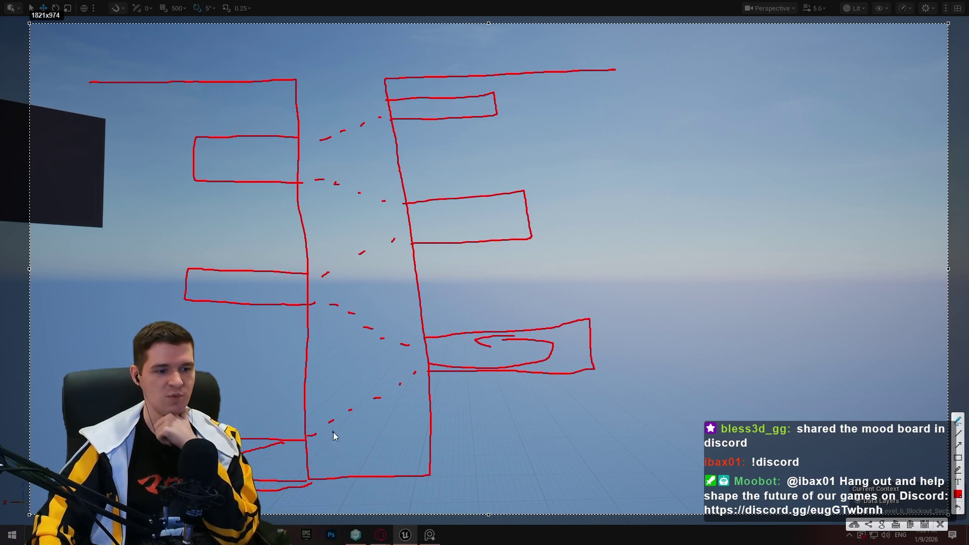
Add red strokes at the bottom platforms and lower-right platform, then close the capture
drag(325, 435, 220, 423)
drag(357, 484, 302, 436)
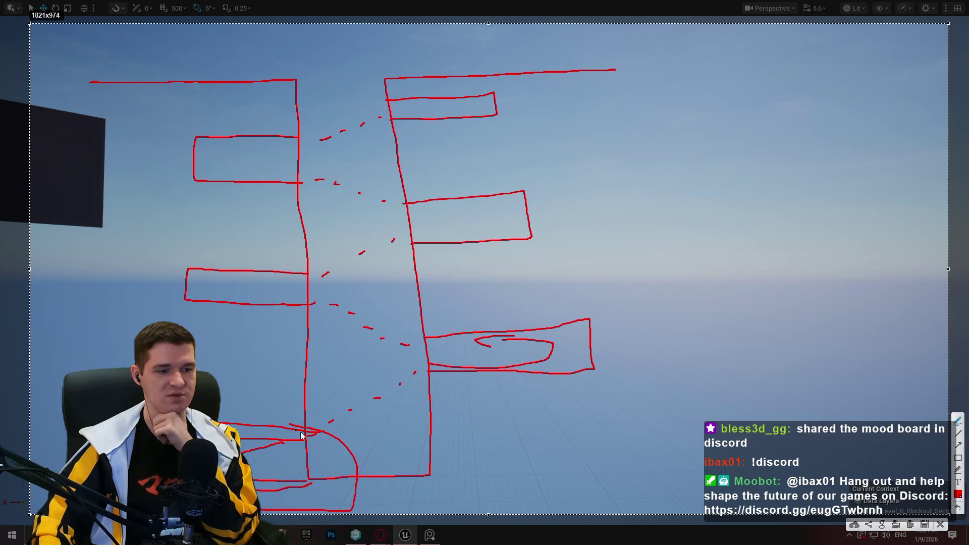
mouse_move(610, 309)
mouse_down()
mouse_move(443, 315)
mouse_move(526, 390)
mouse_move(613, 300)
mouse_up()
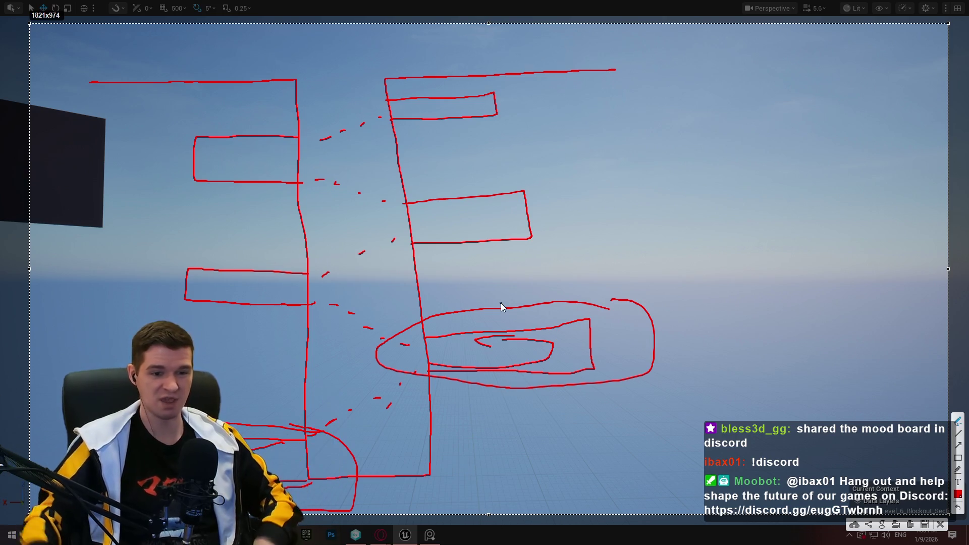
click(945, 526)
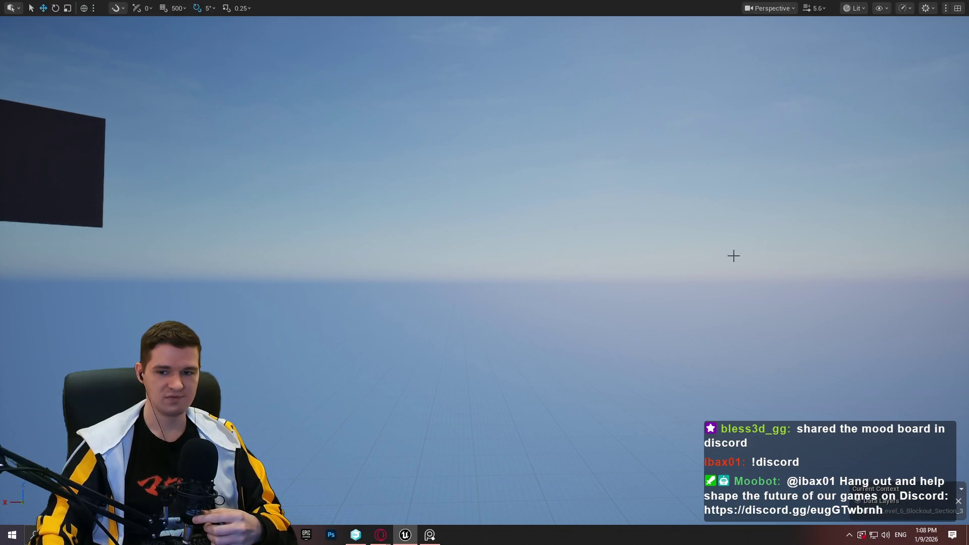
Fly to the brown and yellow blockout and Play From Here on a platform block
key(f)
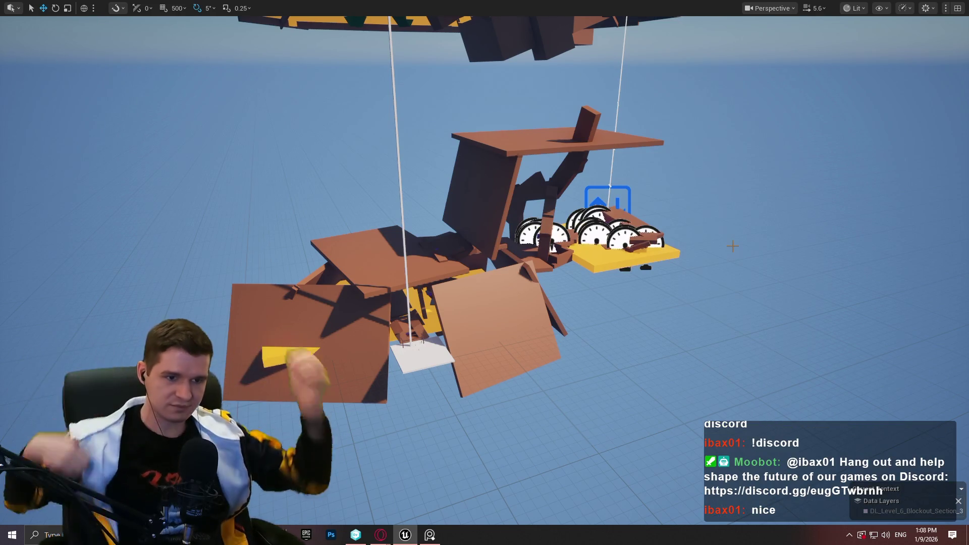
drag(733, 246, 733, 237)
scroll(484, 272, up, 3)
key(w)
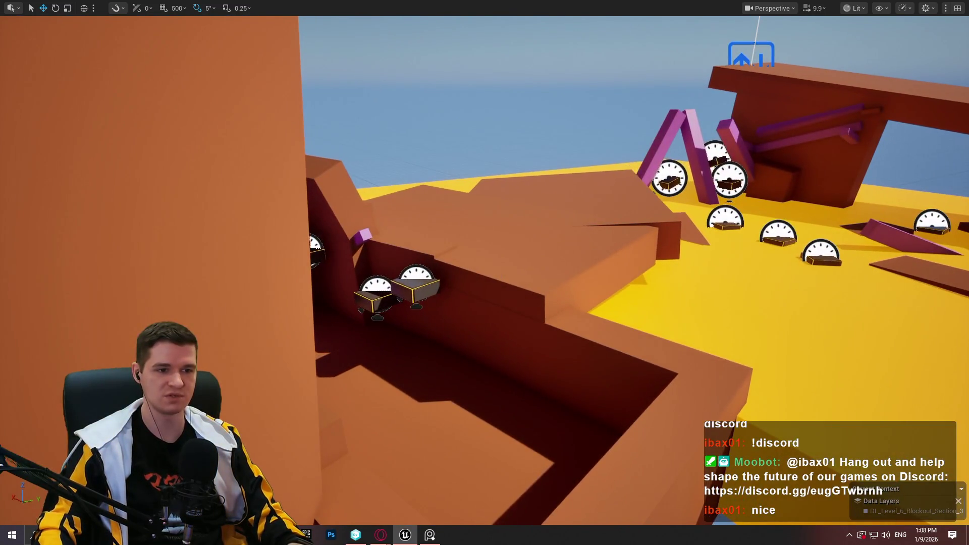
right_click(482, 242)
click(551, 514)
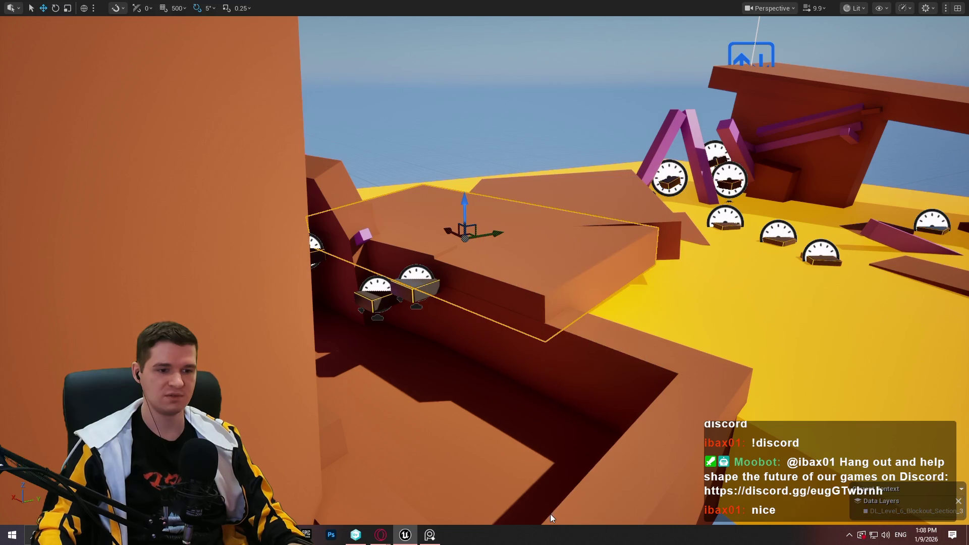
key(space)
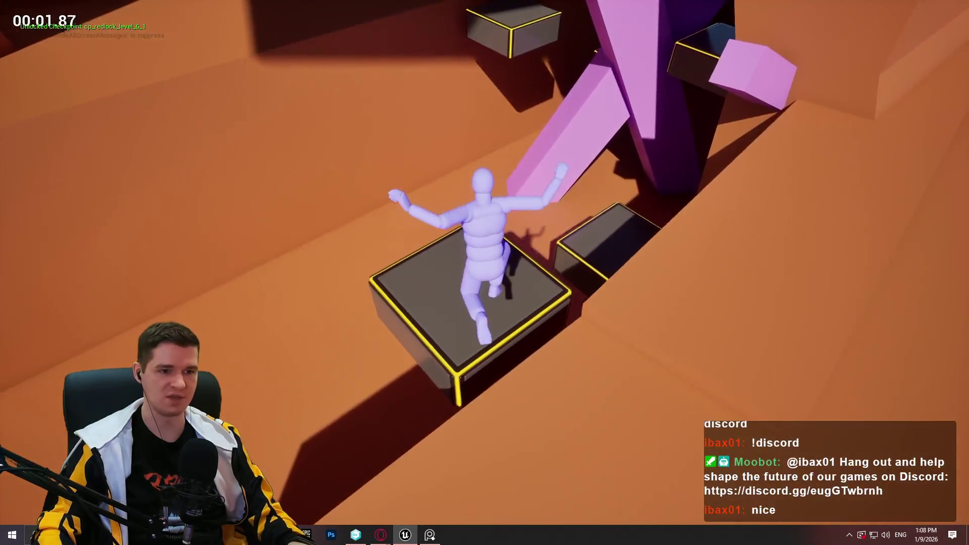
Run across the orange floor, leap up the slope, then stop the playtest with Esc
key(space)
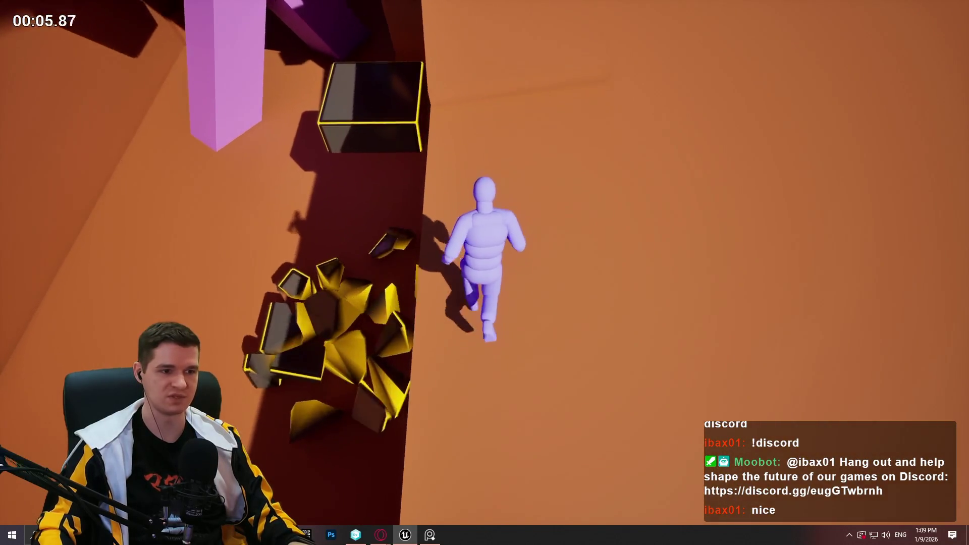
key(space)
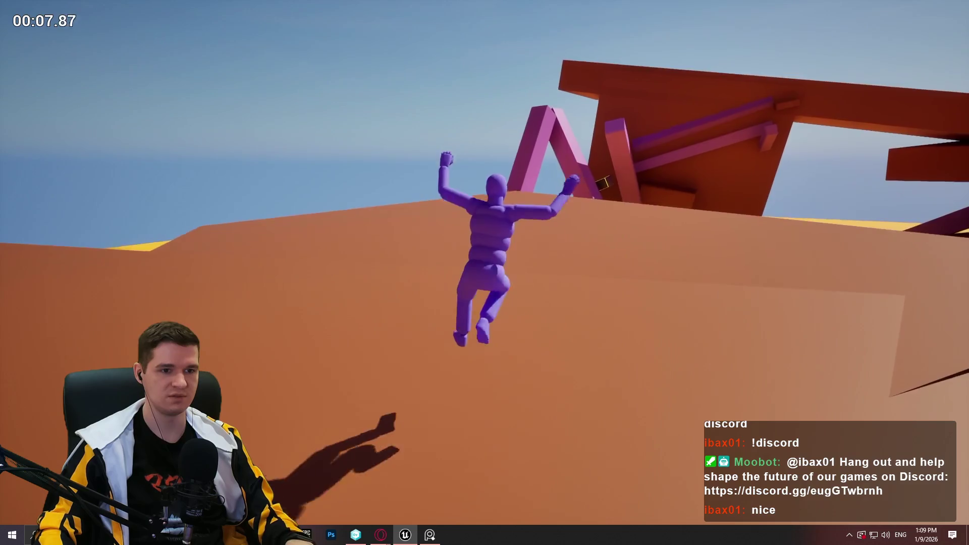
key(Escape)
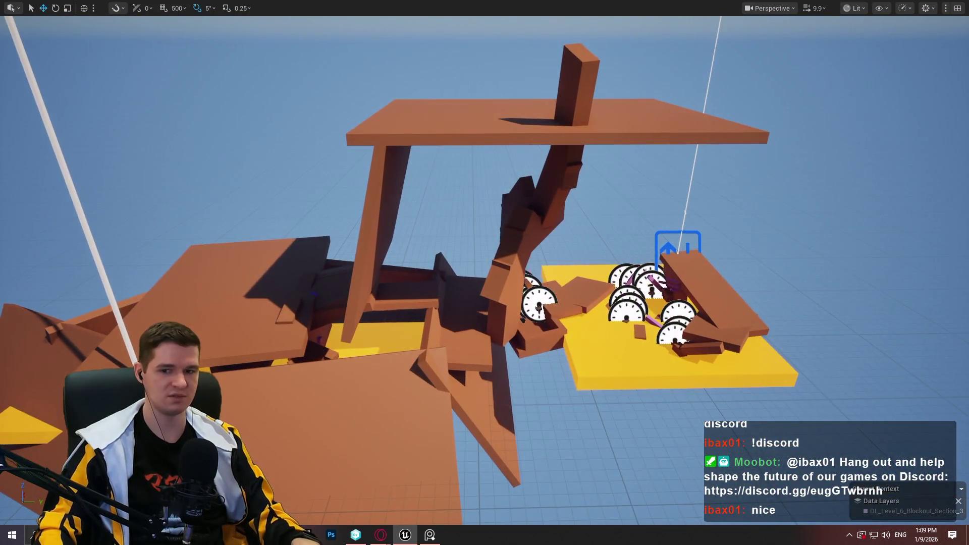
View the orange blockout from underneath, then exit immersive mode to restore the Data Layers panel
scroll(485, 272, up, 2)
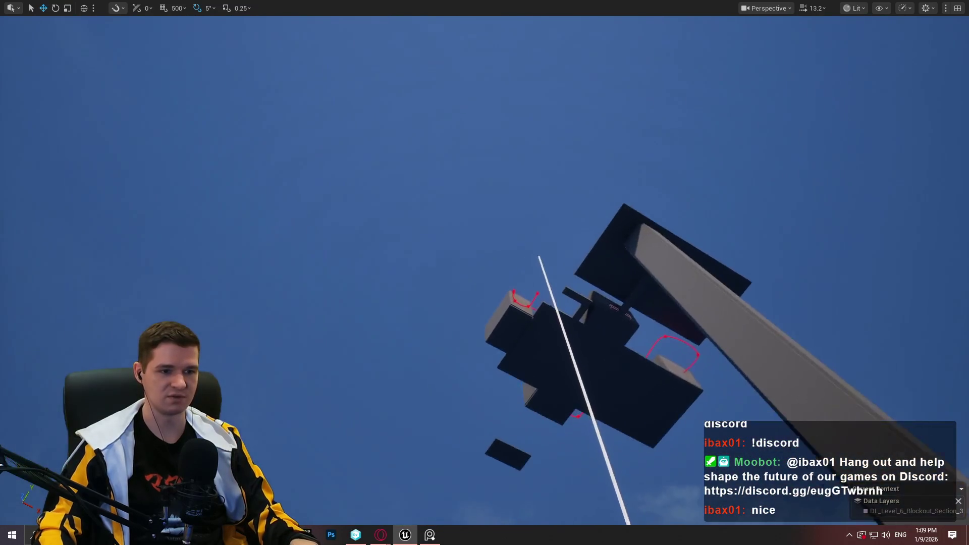
scroll(485, 273, up, 1)
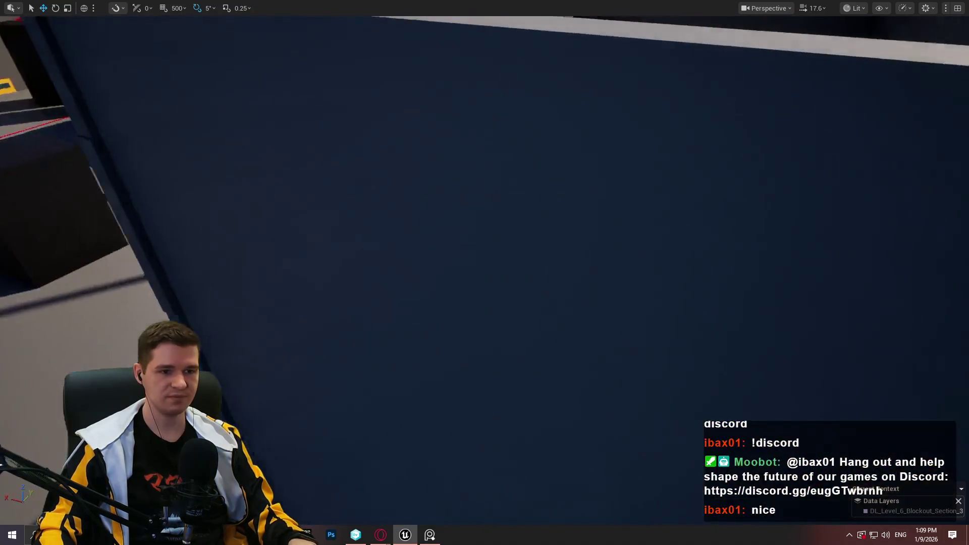
scroll(484, 272, down, 2)
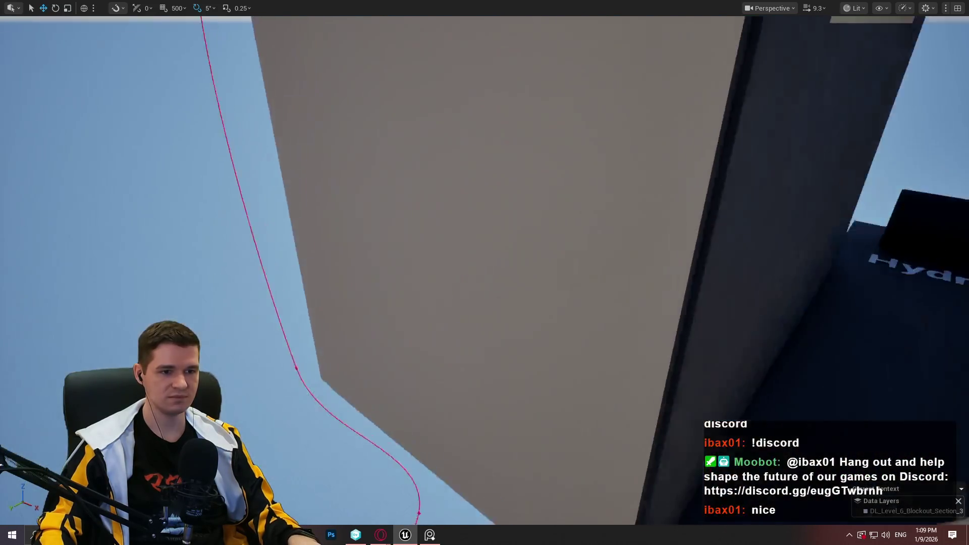
mouse_move(484, 272)
mouse_down()
mouse_move(484, 191)
mouse_move(477, 270)
mouse_move(455, 262)
mouse_up()
scroll(484, 272, up, 1)
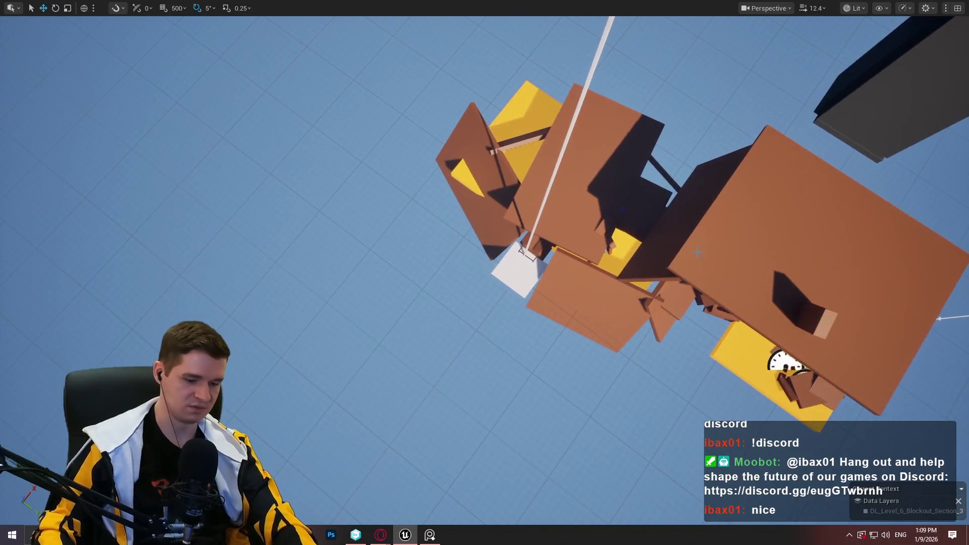
key(F11)
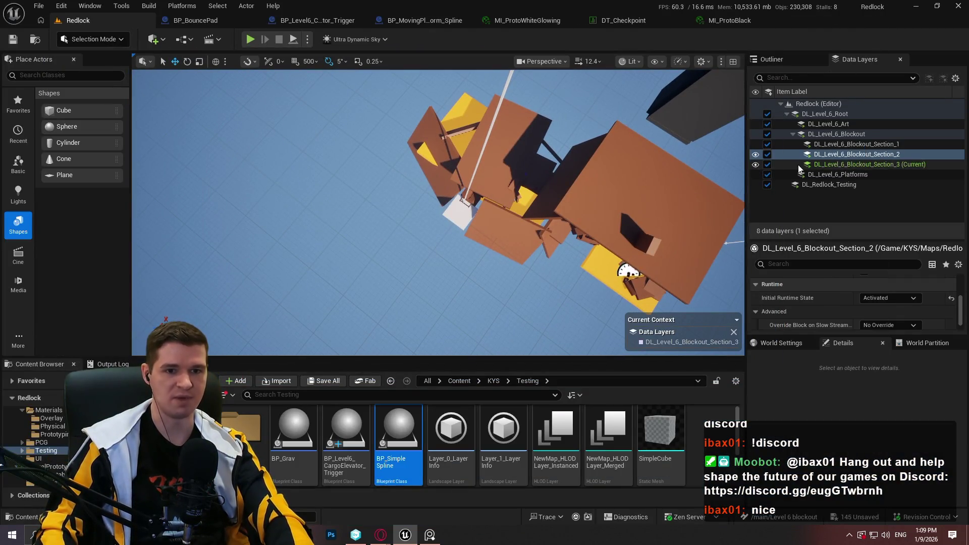
Remove DL_Level_6_Blockout_Section_3 as the current data layer and select DL_Level_6_Blockout
right_click(892, 166)
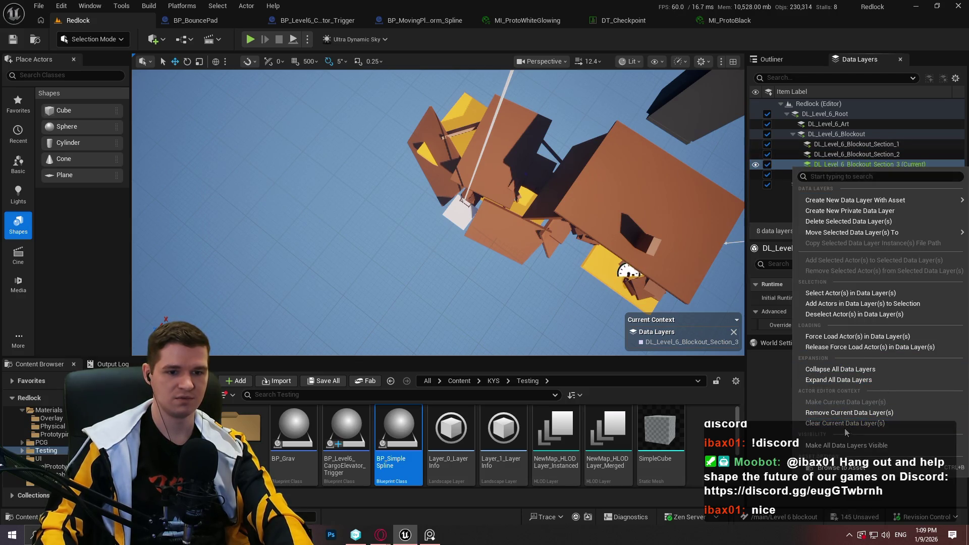
click(838, 416)
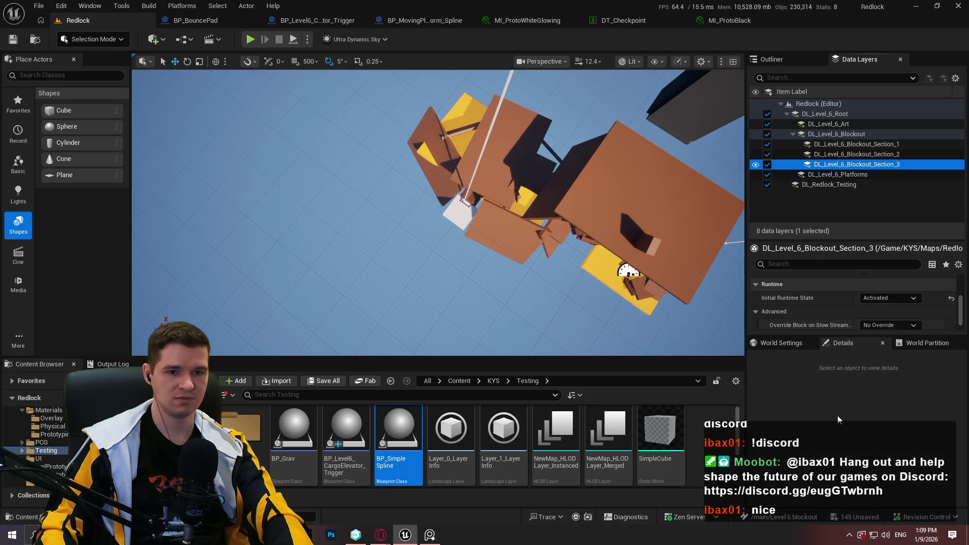
right_click(846, 144)
mouse_move(866, 210)
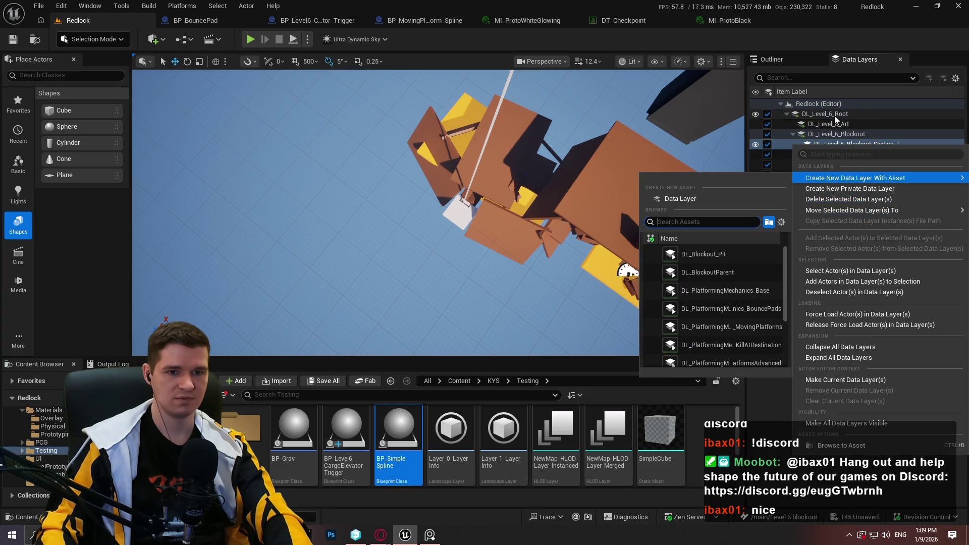
click(707, 253)
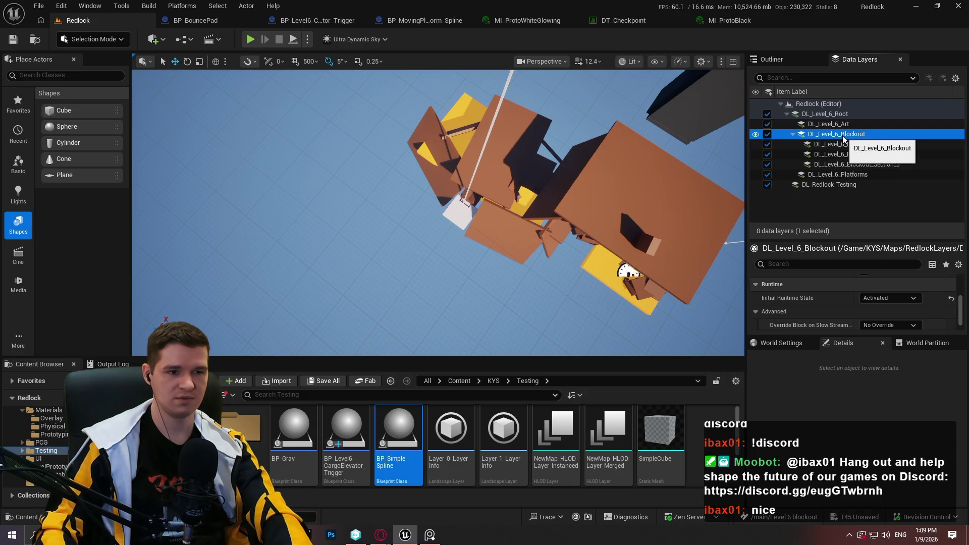
Move the white slab from DL_Level_6_Blockout_Section_1 into DL_Level_6_Blockout
click(453, 209)
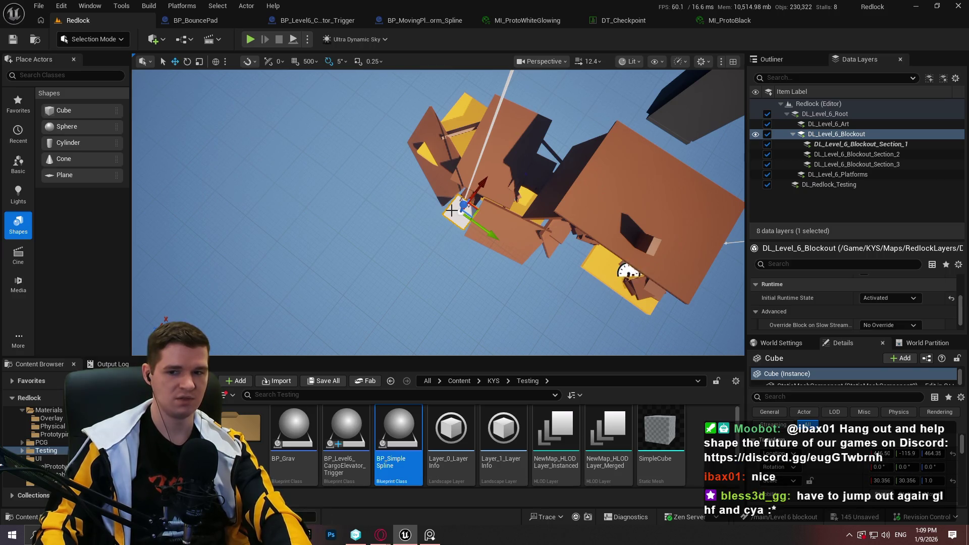
right_click(839, 139)
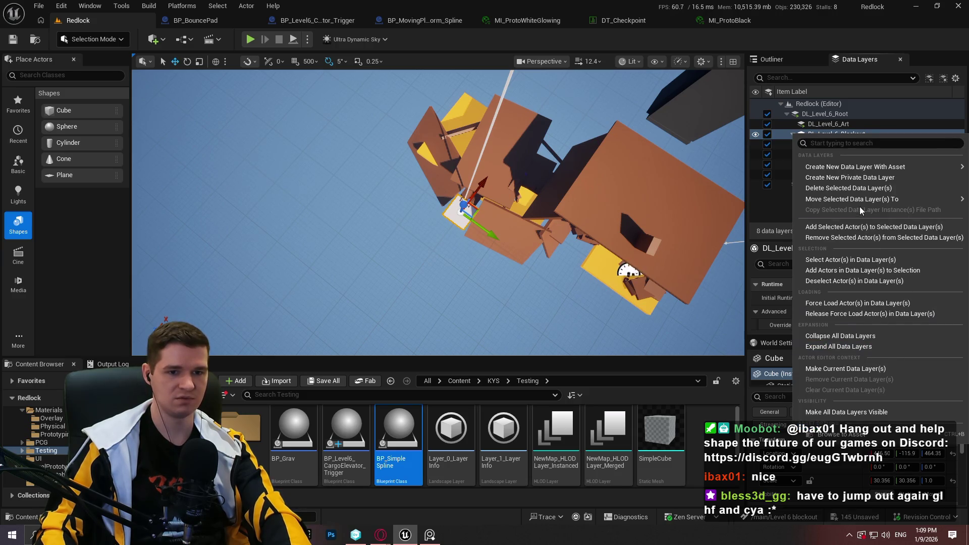
click(861, 227)
right_click(859, 144)
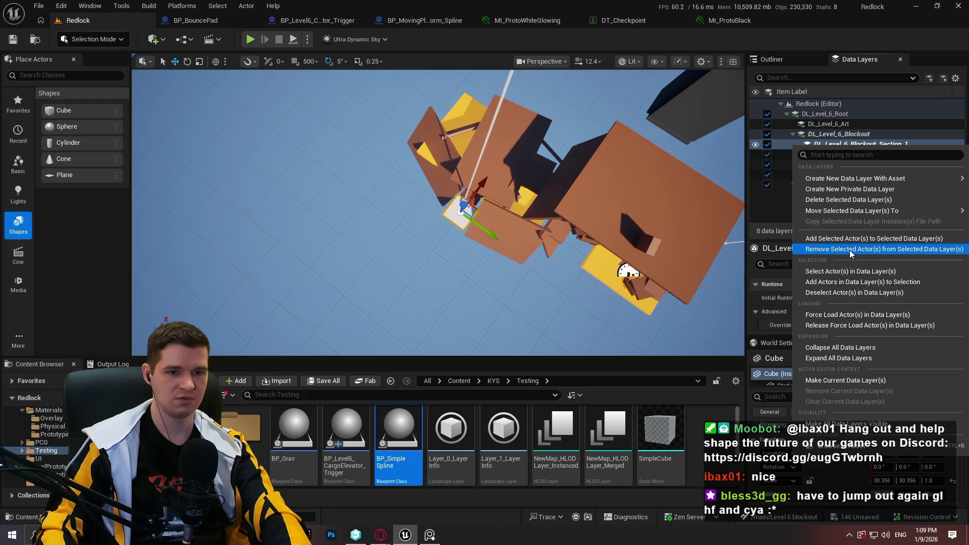
click(863, 249)
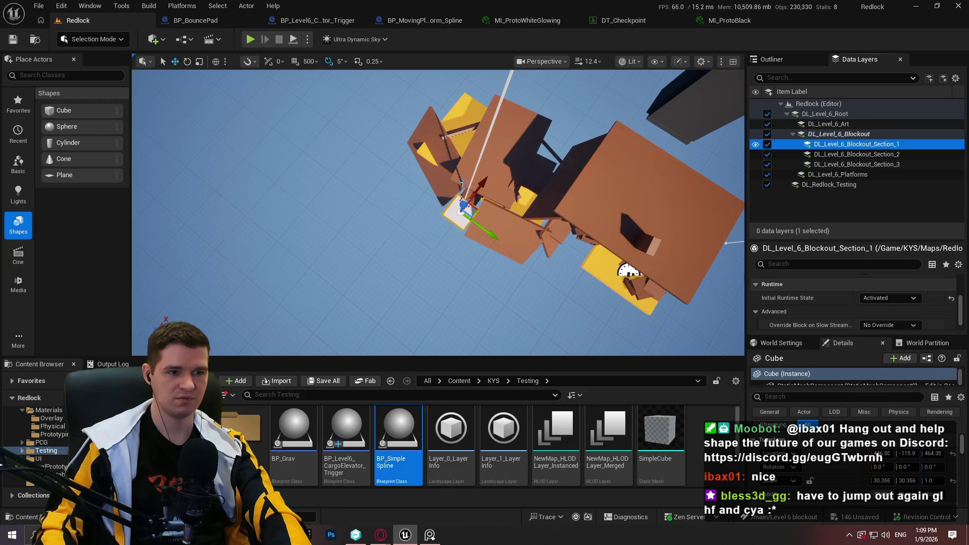
Move the tall pole from DL_Level_6_Blockout_Section_1 into DL_Level_6_Blockout
click(495, 128)
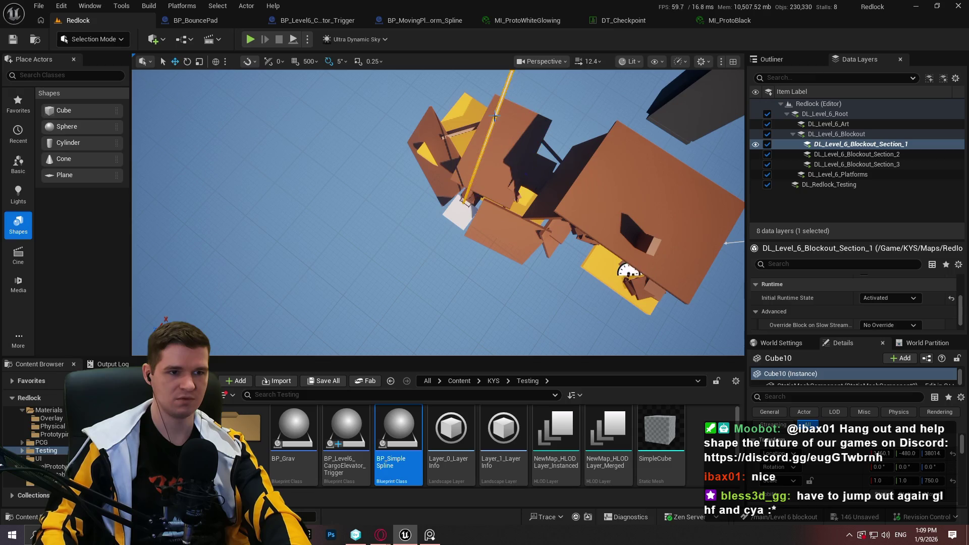
right_click(840, 136)
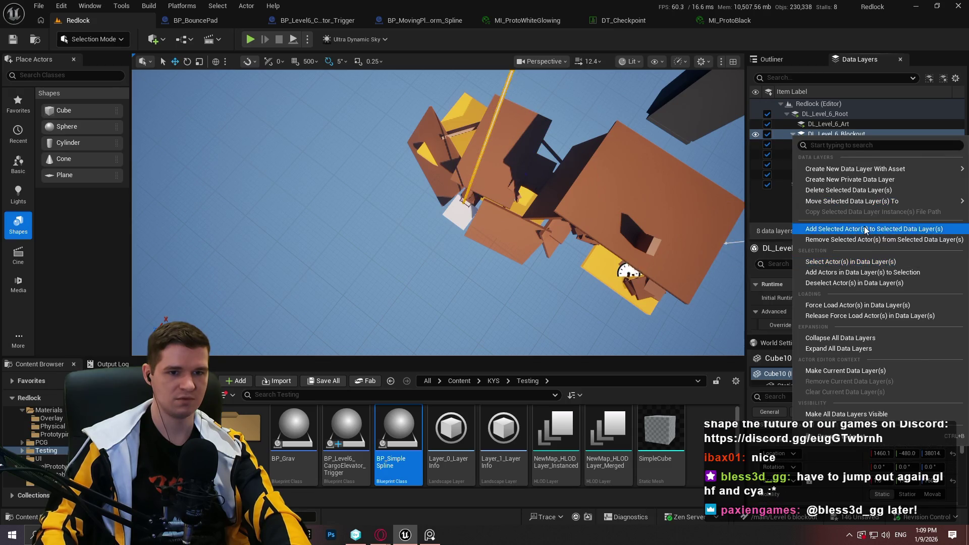
click(864, 226)
right_click(859, 145)
click(867, 249)
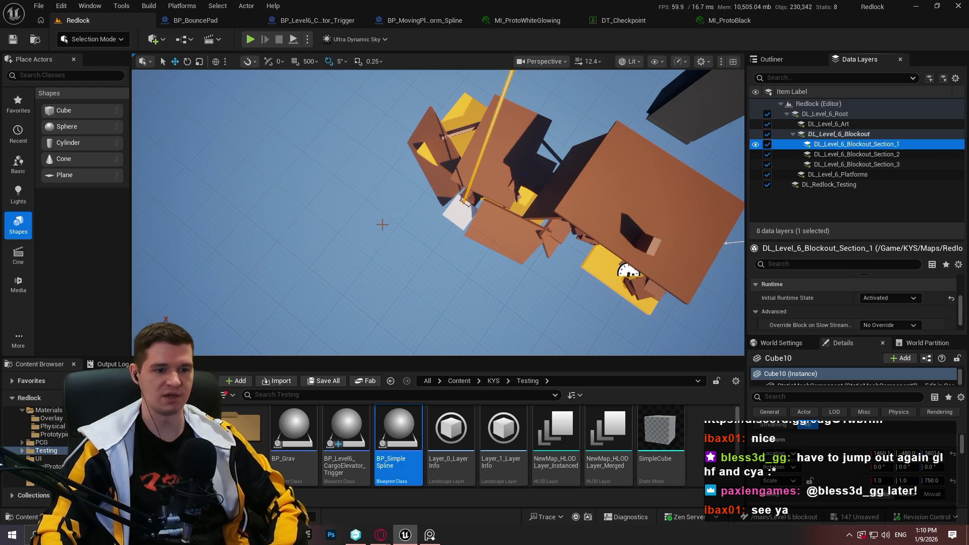
mouse_move(455, 226)
mouse_down()
mouse_move(422, 233)
mouse_move(513, 240)
mouse_up()
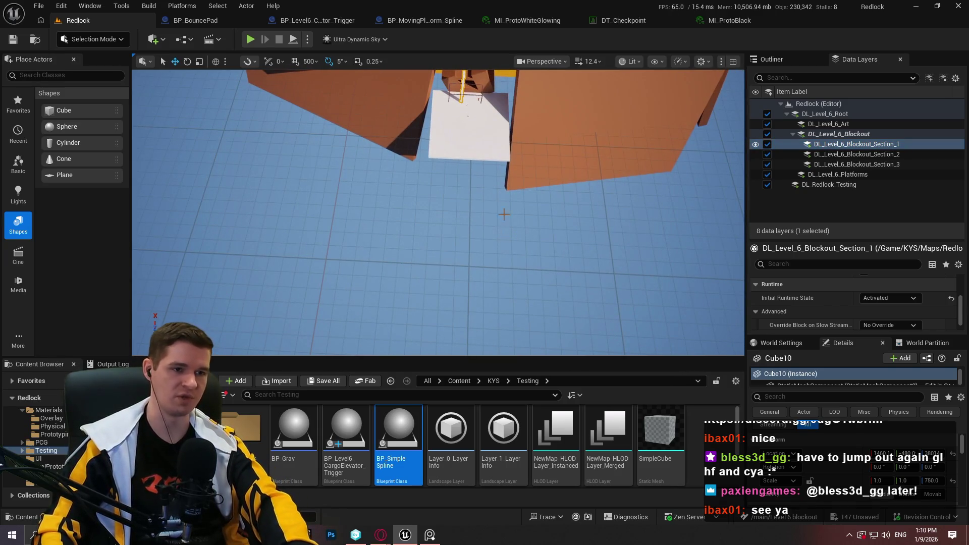
Select the white slab and bring the view down onto it
drag(504, 161, 515, 149)
key(F11)
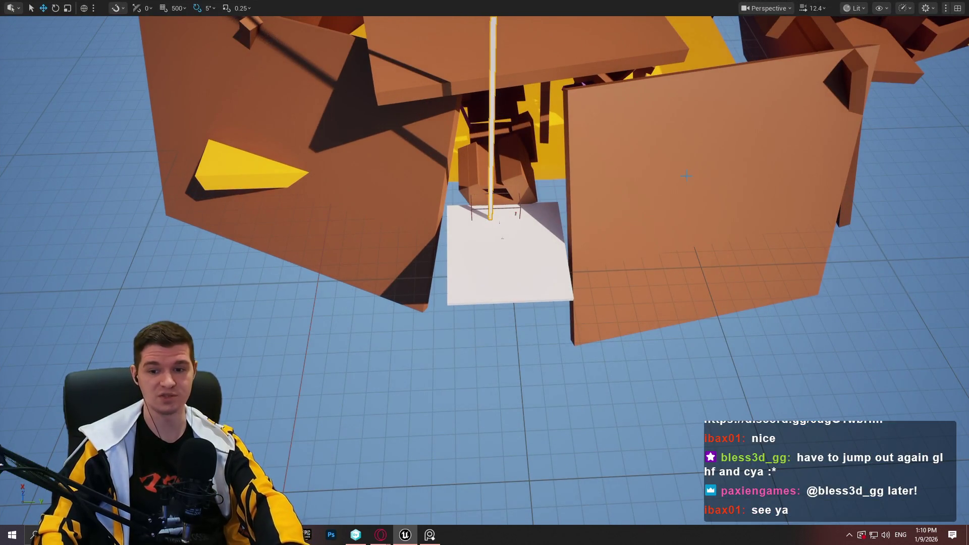
drag(642, 153, 692, 171)
click(465, 249)
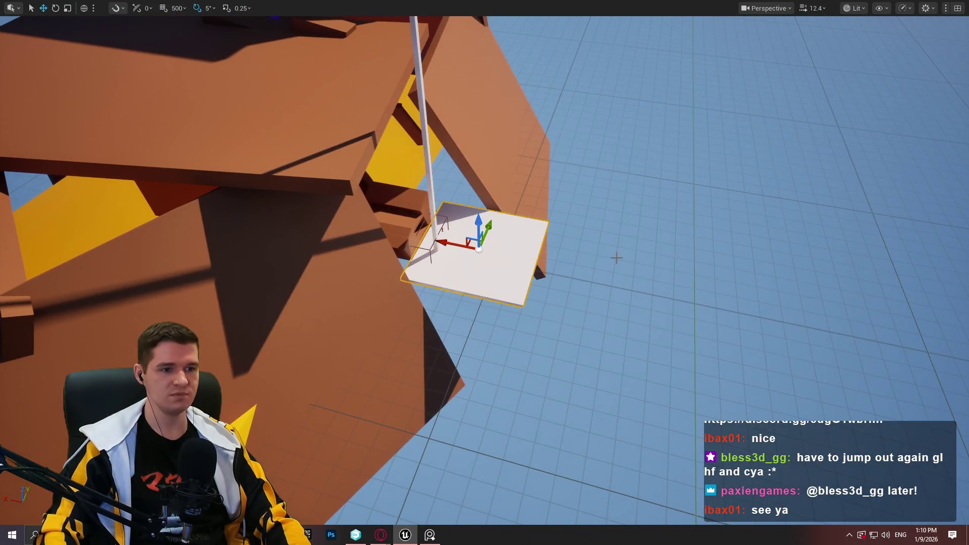
mouse_move(465, 249)
mouse_down()
mouse_move(500, 217)
mouse_move(508, 152)
mouse_move(505, 192)
mouse_move(505, 182)
mouse_up()
key(F11)
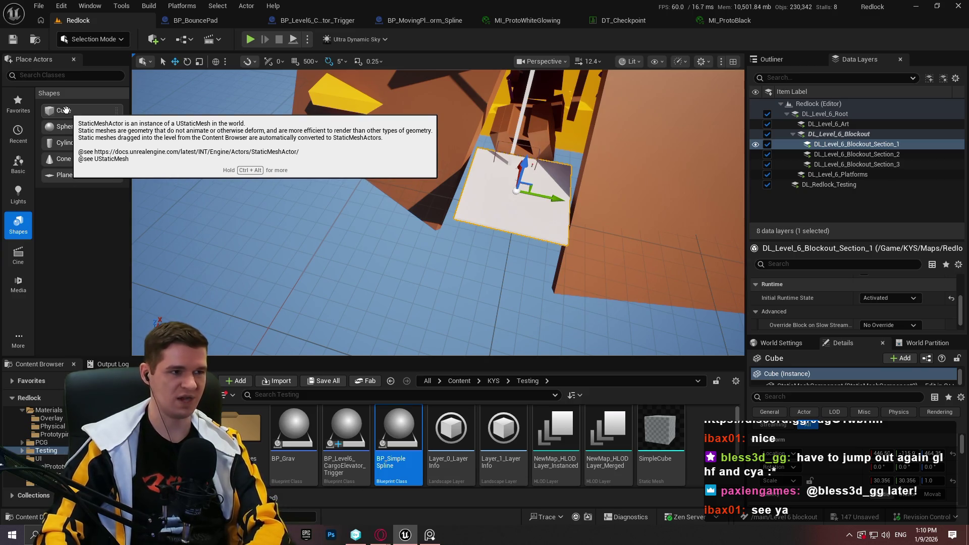
Drop a Cube onto the slab, frame it, and scale it into a thin strip
drag(65, 111, 519, 204)
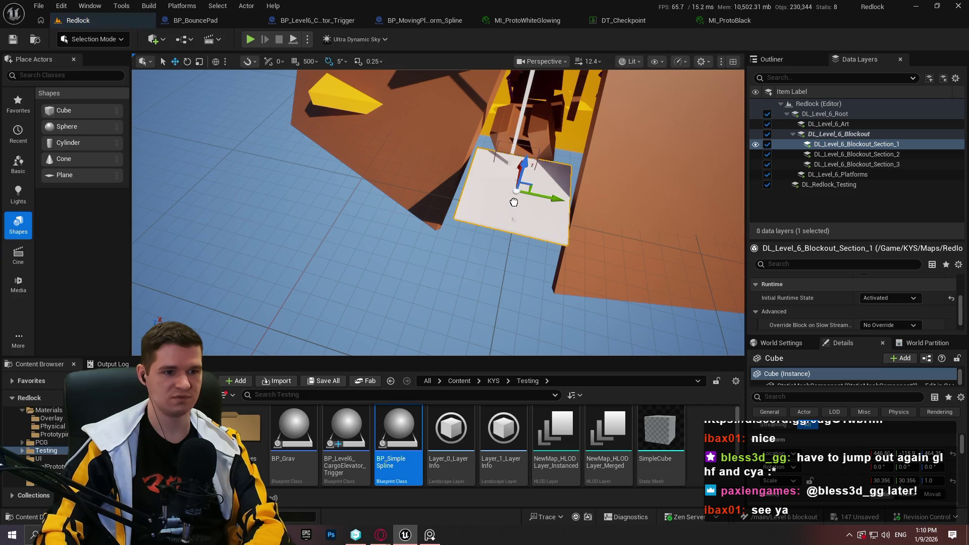
key(f)
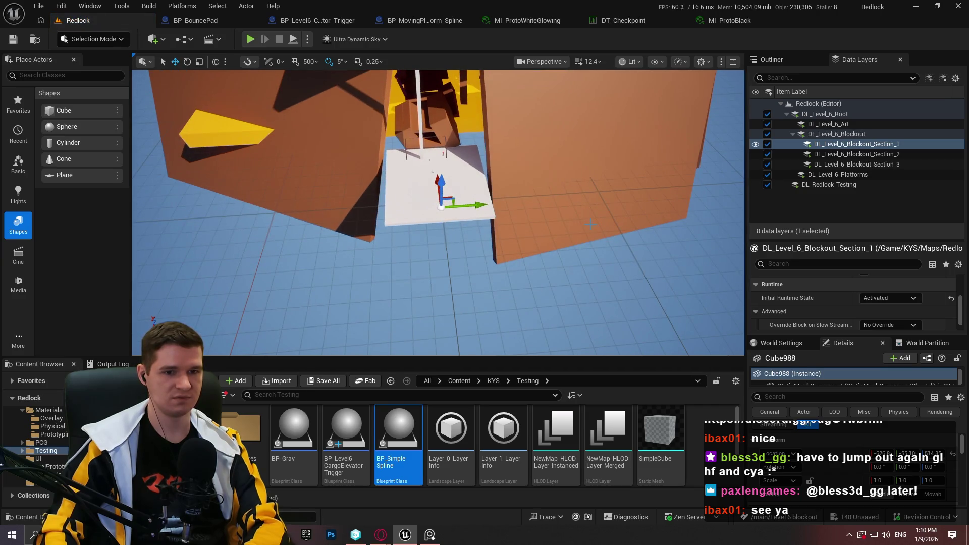
key(F11)
key(r)
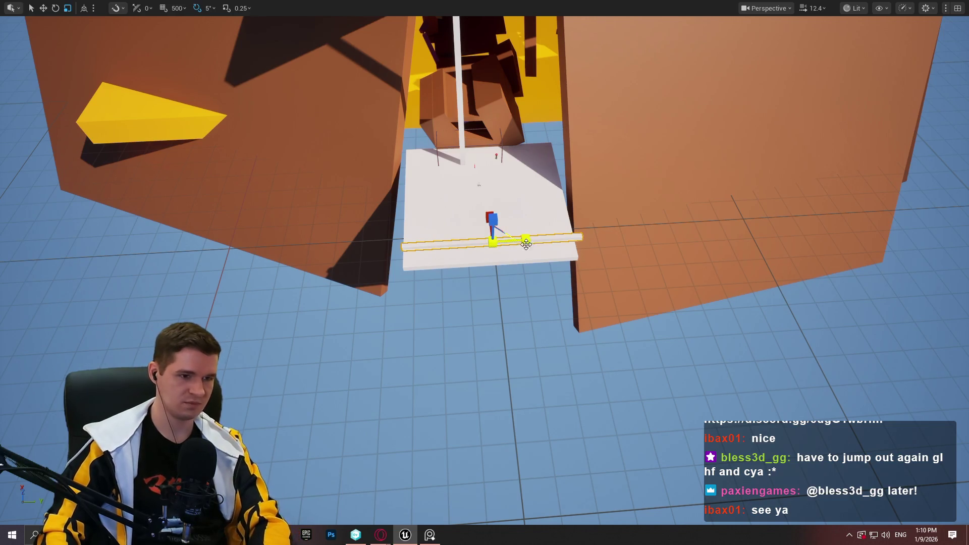
key(F11)
mouse_move(438, 283)
mouse_down()
mouse_move(455, 273)
mouse_move(434, 262)
mouse_move(454, 283)
mouse_up()
Search the Content Browser for 'quinn' and place SKM_Quinn_Simple on the platform
click(460, 382)
click(476, 393)
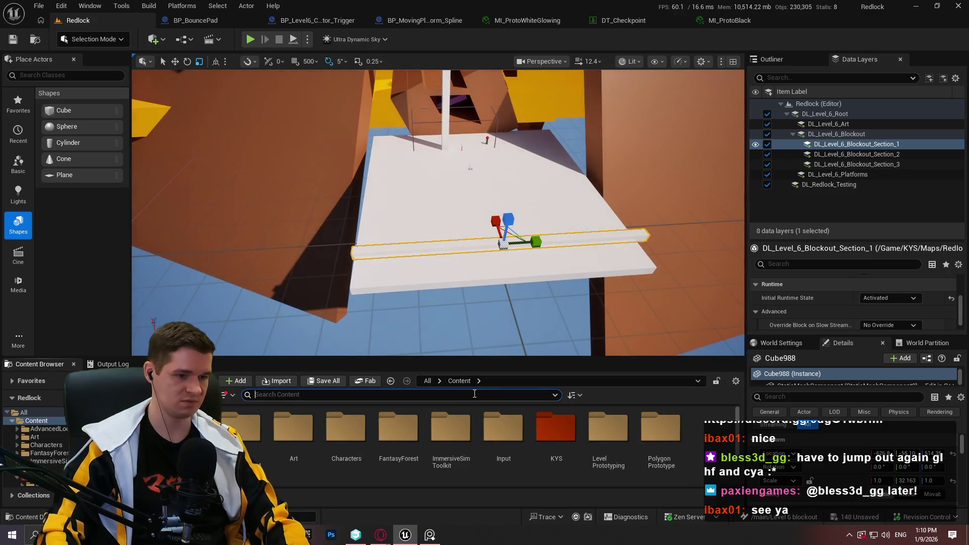
text(quinn)
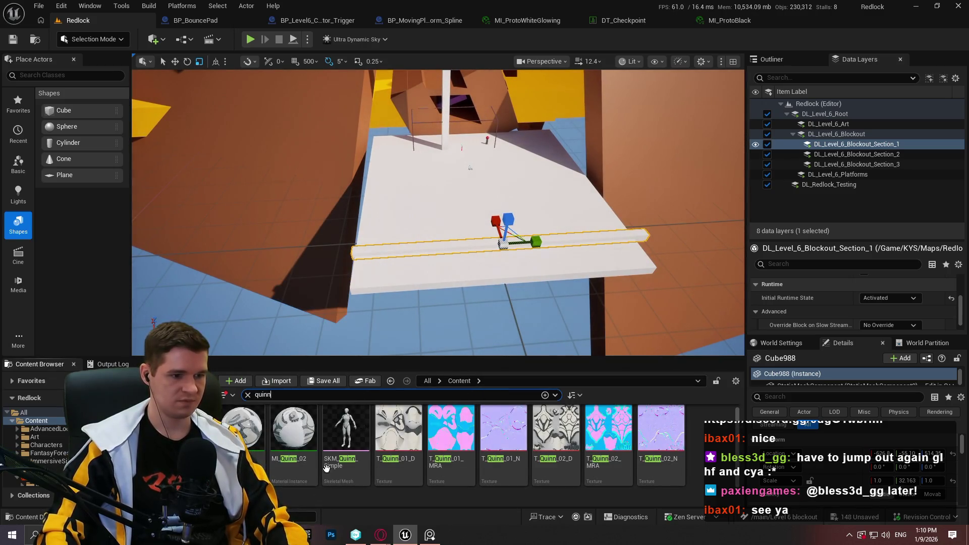
mouse_move(346, 429)
mouse_down()
mouse_move(471, 232)
mouse_move(472, 192)
mouse_move(471, 205)
mouse_up()
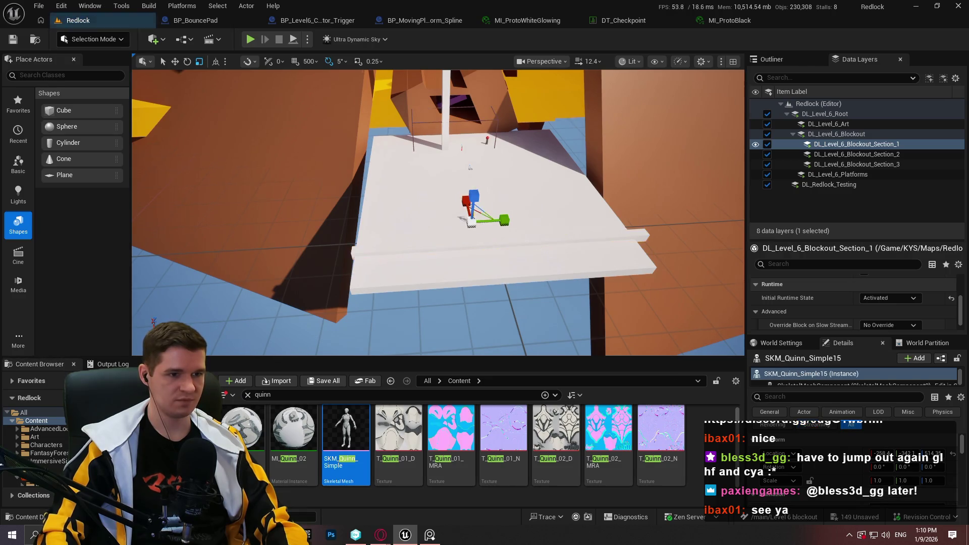
scroll(472, 204, up, 3)
Select the thin strip cube, frame it, and stretch it lengthwise
click(471, 204)
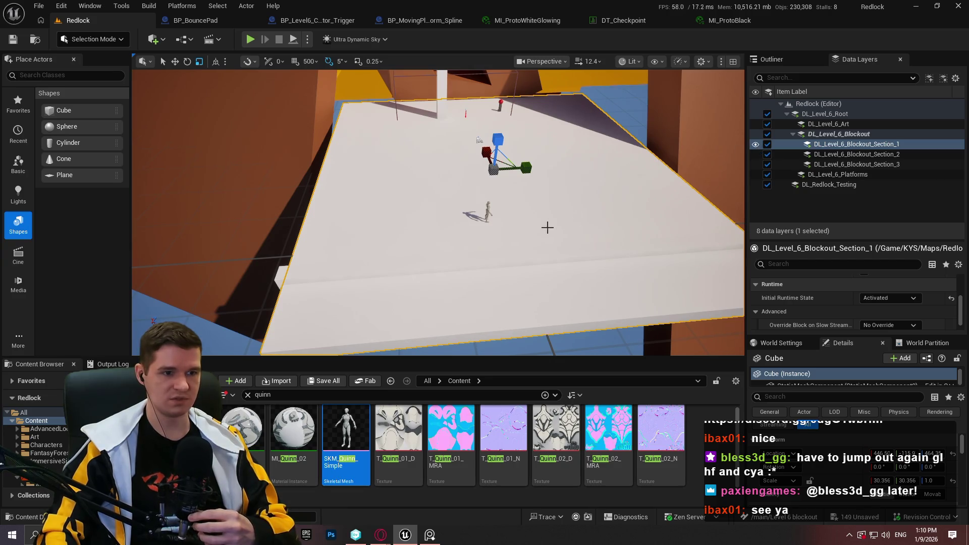
drag(438, 212, 438, 183)
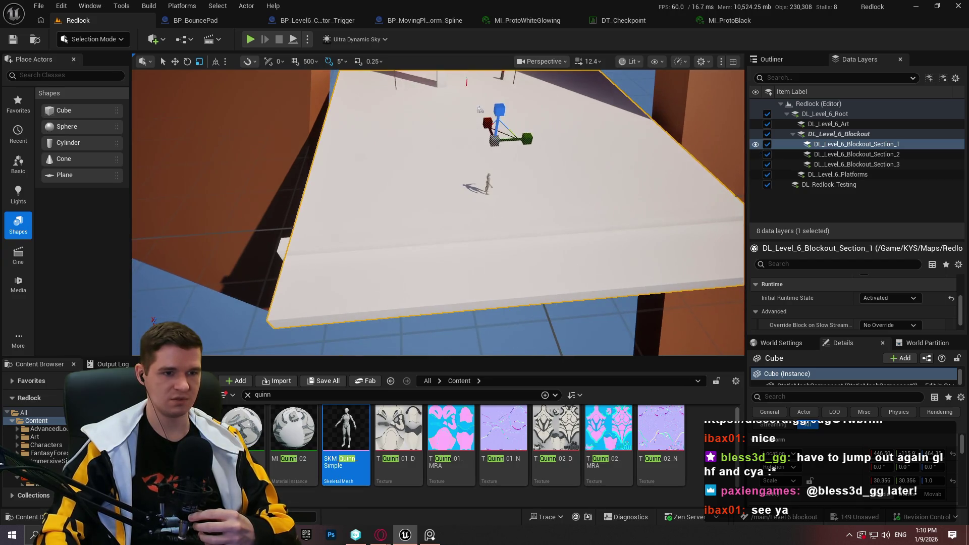
click(490, 232)
key(f)
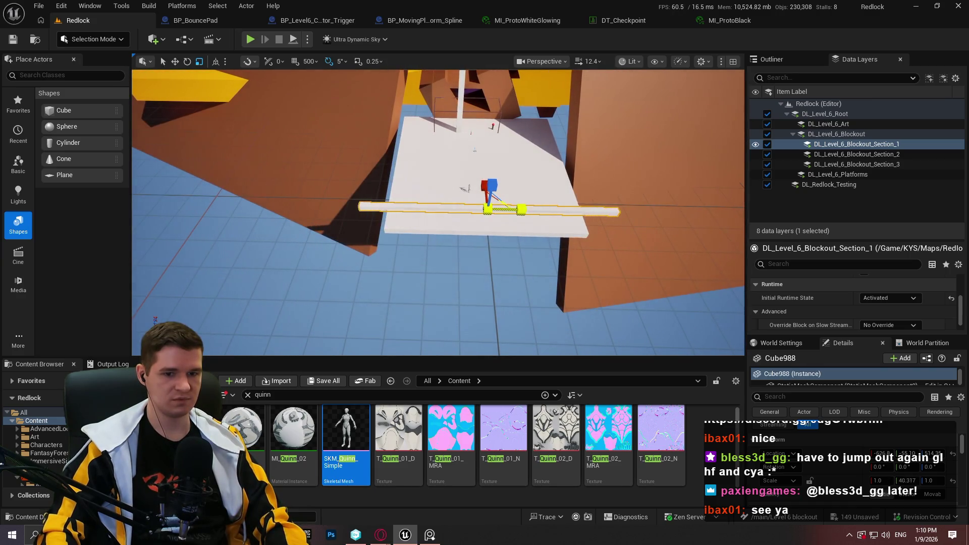
drag(521, 208, 546, 208)
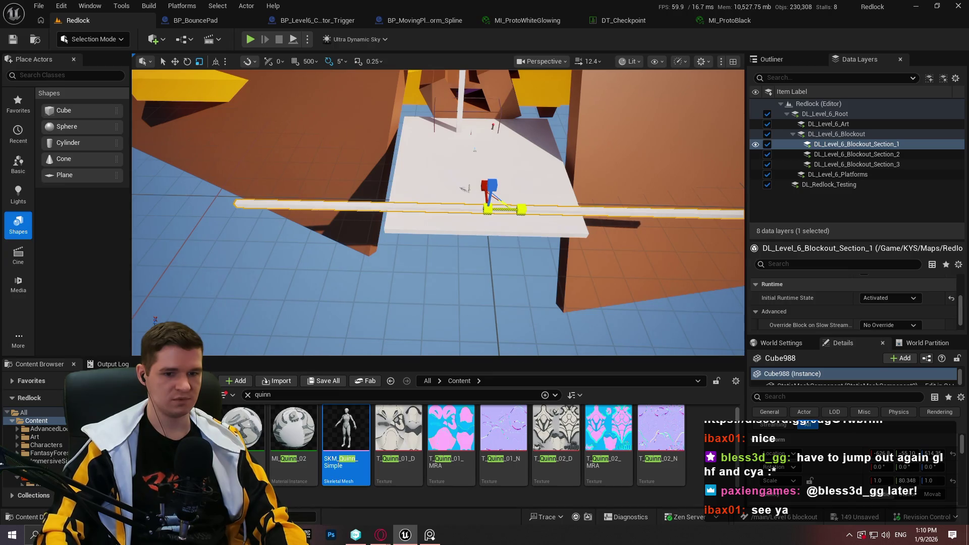
key(F11)
key(w)
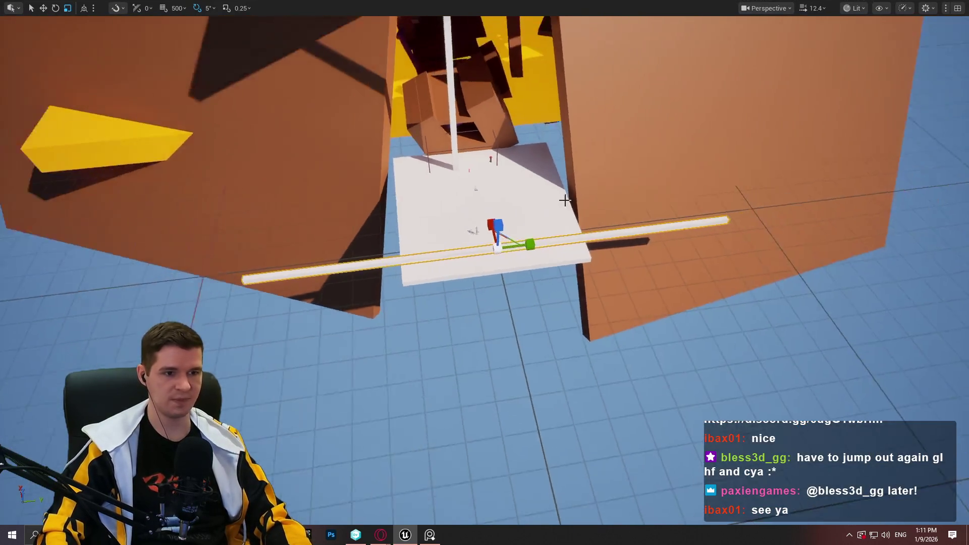
right_click(553, 213)
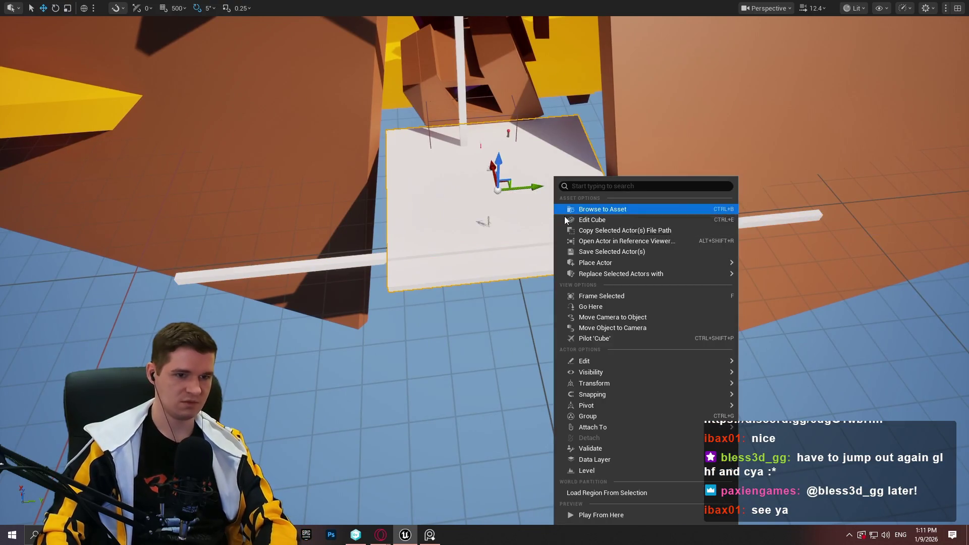
key(Escape)
key(F11)
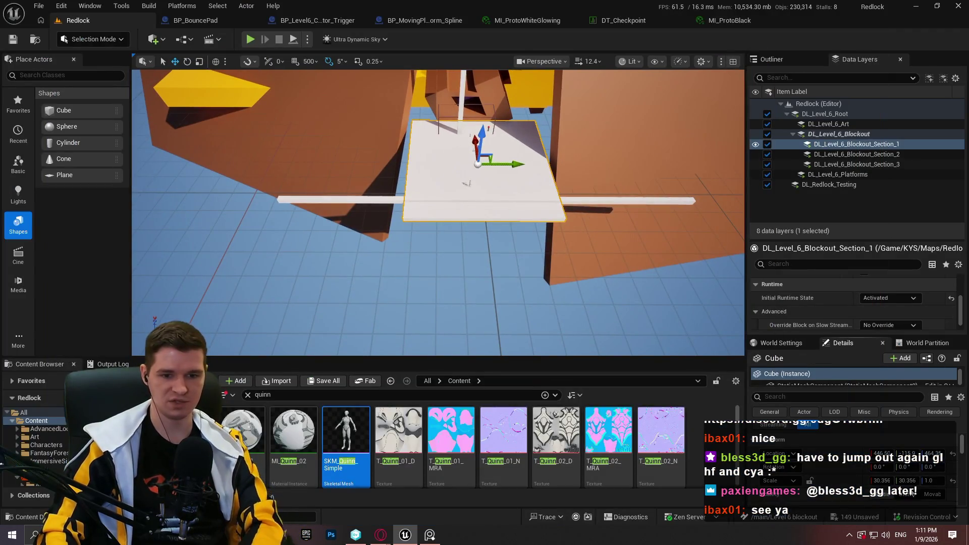
Set the beam's Scale Y to 100 and slide it along its length
click(354, 199)
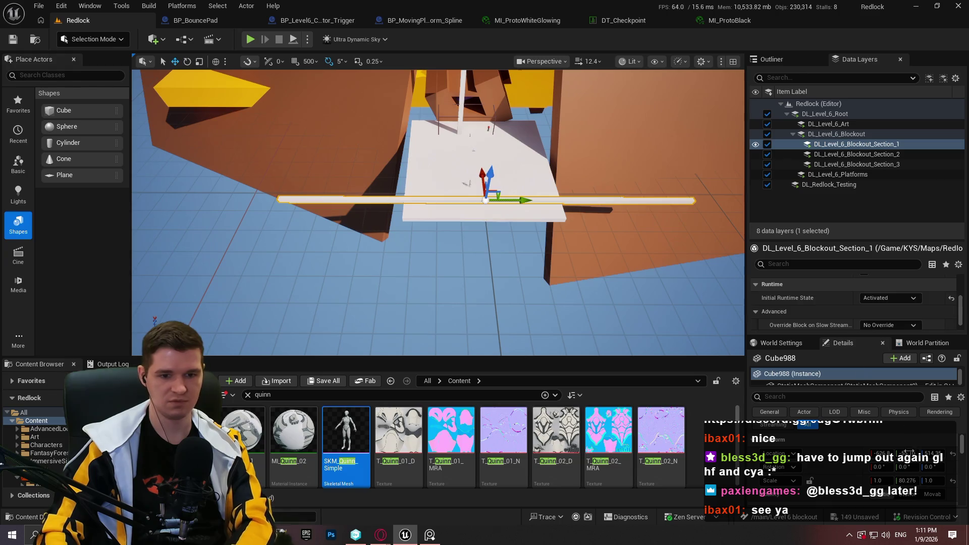
click(907, 481)
text(100)
key(Return)
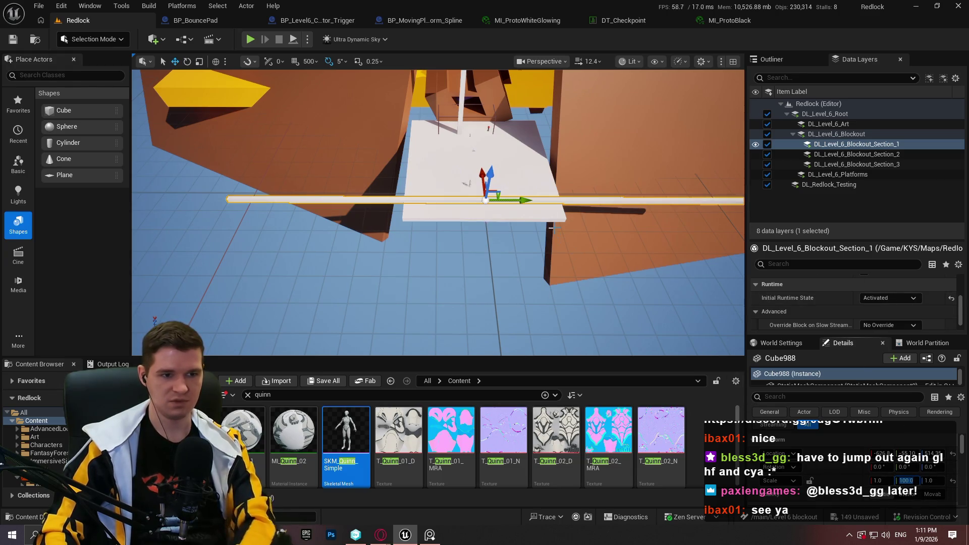
key(F11)
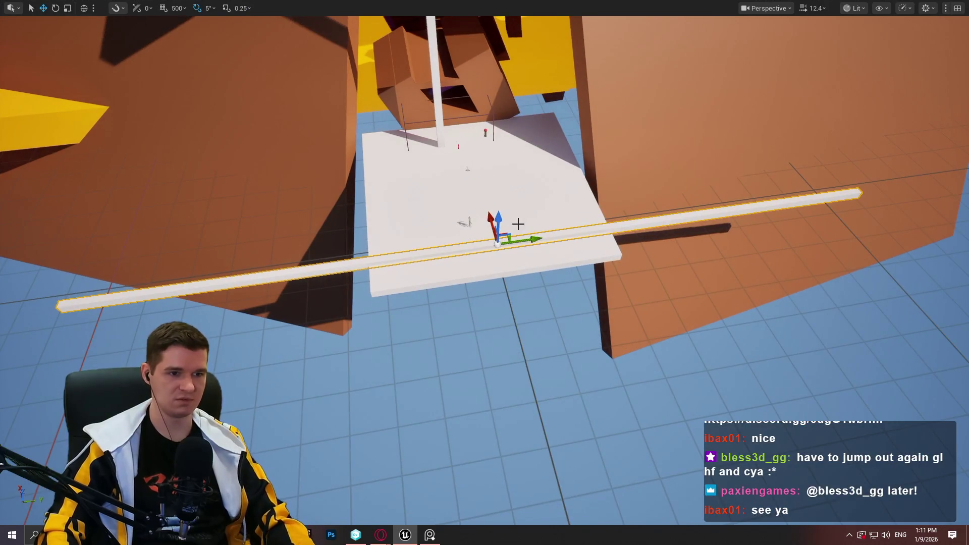
mouse_move(522, 239)
mouse_down()
mouse_move(465, 235)
mouse_move(445, 182)
mouse_move(429, 202)
mouse_move(492, 192)
mouse_move(493, 162)
mouse_move(474, 237)
mouse_move(487, 210)
mouse_move(527, 208)
mouse_move(507, 209)
mouse_move(517, 209)
mouse_up()
drag(466, 239, 492, 235)
Place a new Cube, stretch it into a beam along X, raise it, and shift it along Y
key(F11)
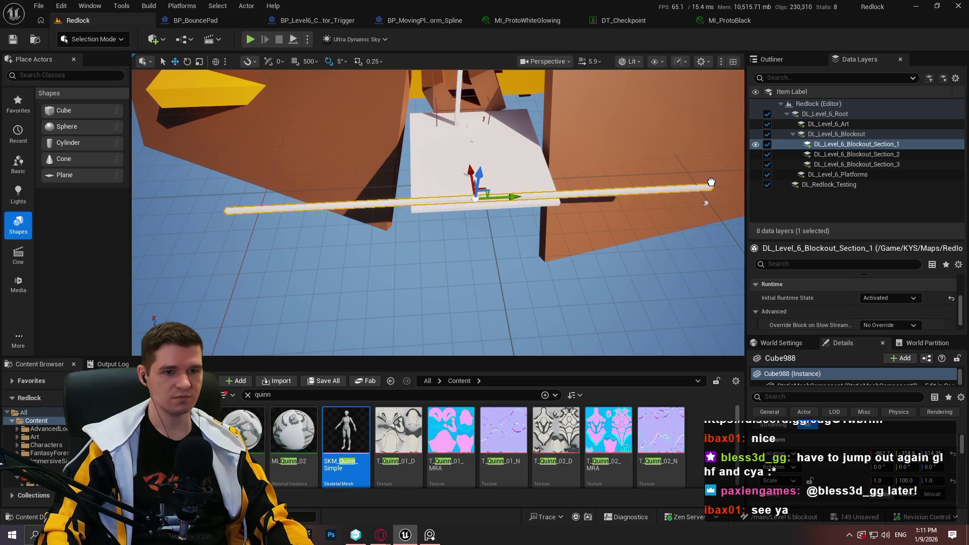
click(700, 141)
drag(700, 141, 596, 166)
mouse_move(497, 153)
mouse_down()
mouse_move(552, 184)
mouse_move(530, 194)
mouse_move(467, 177)
mouse_move(530, 160)
mouse_up()
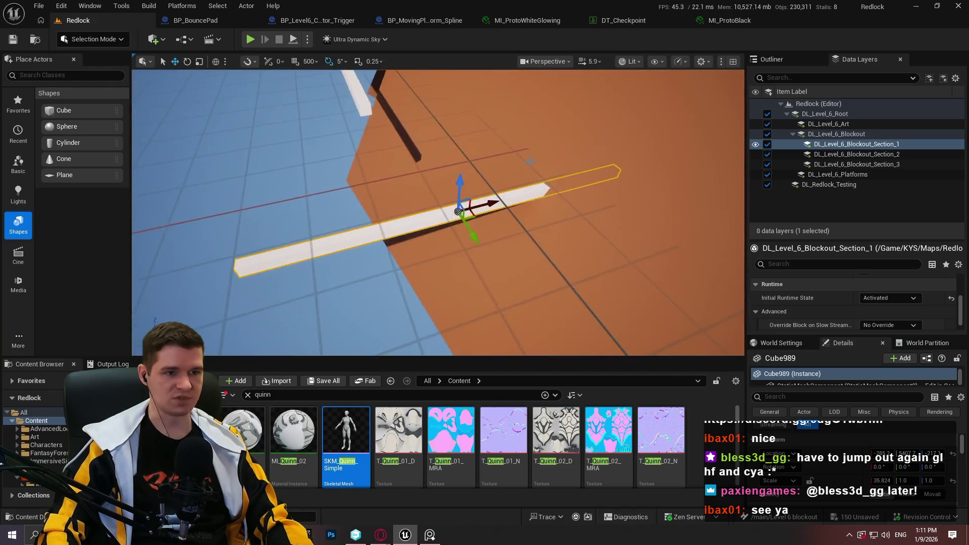
mouse_move(459, 211)
mouse_down()
mouse_move(458, 109)
mouse_move(337, 111)
mouse_move(374, 99)
mouse_up()
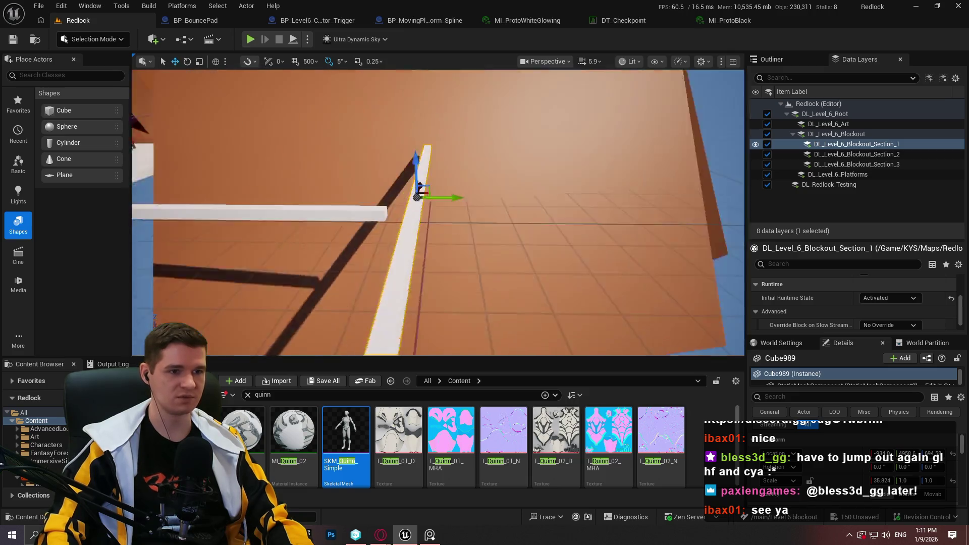
mouse_move(441, 178)
mouse_down()
mouse_move(394, 215)
mouse_move(393, 205)
mouse_move(379, 214)
mouse_move(330, 275)
mouse_move(452, 121)
mouse_up()
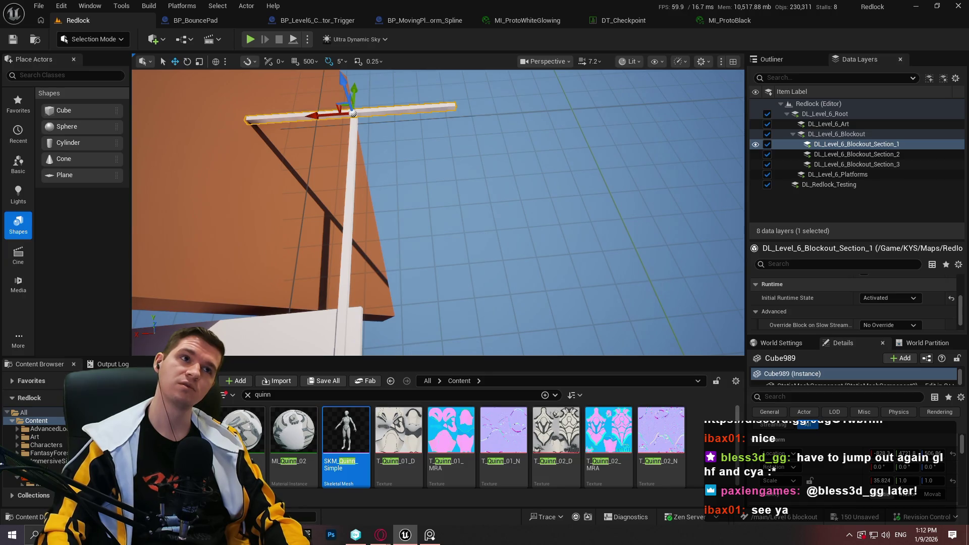
Alt-drag the rotation ring to duplicate the beam turned 90 degrees
drag(452, 121, 453, 122)
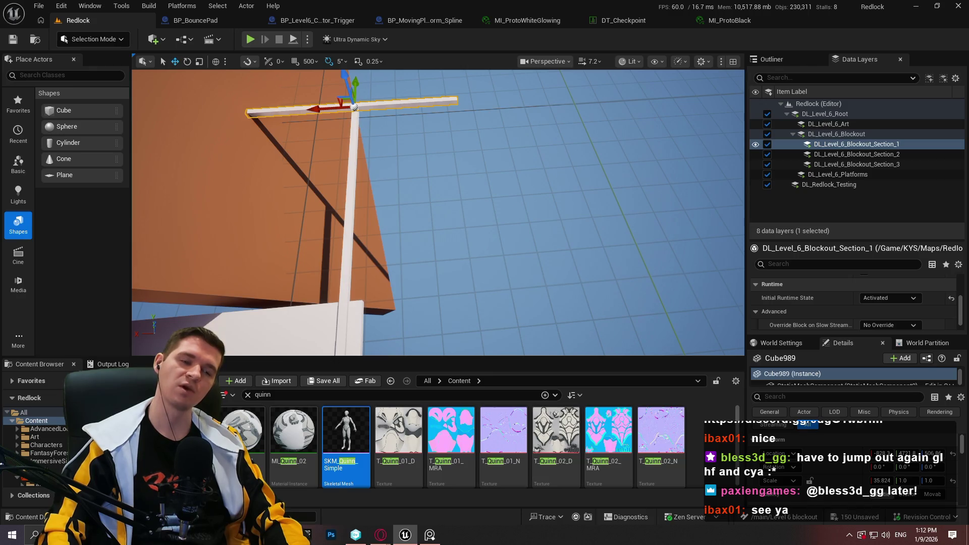
drag(453, 121, 453, 121)
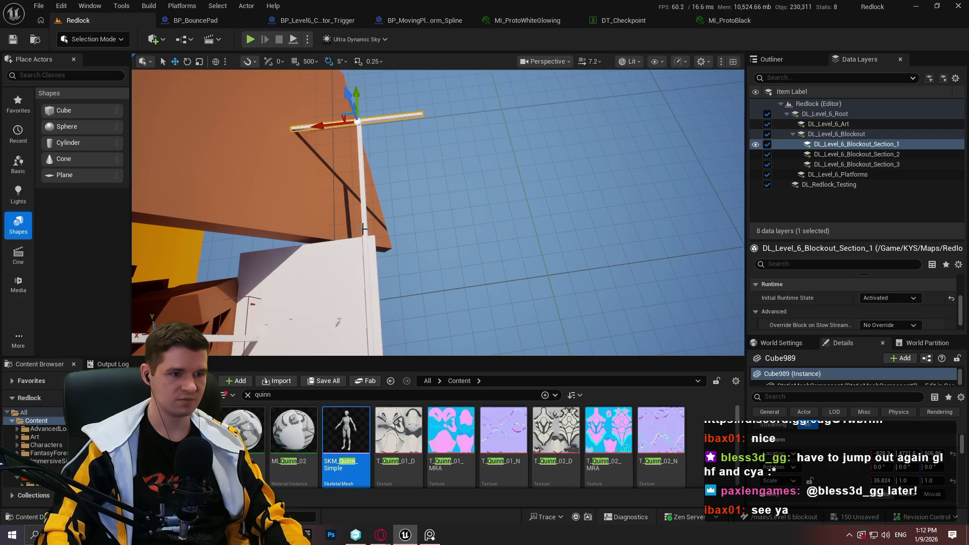
drag(363, 228, 363, 229)
key(e)
mouse_move(323, 272)
mouse_down()
mouse_move(331, 230)
mouse_move(353, 303)
mouse_up()
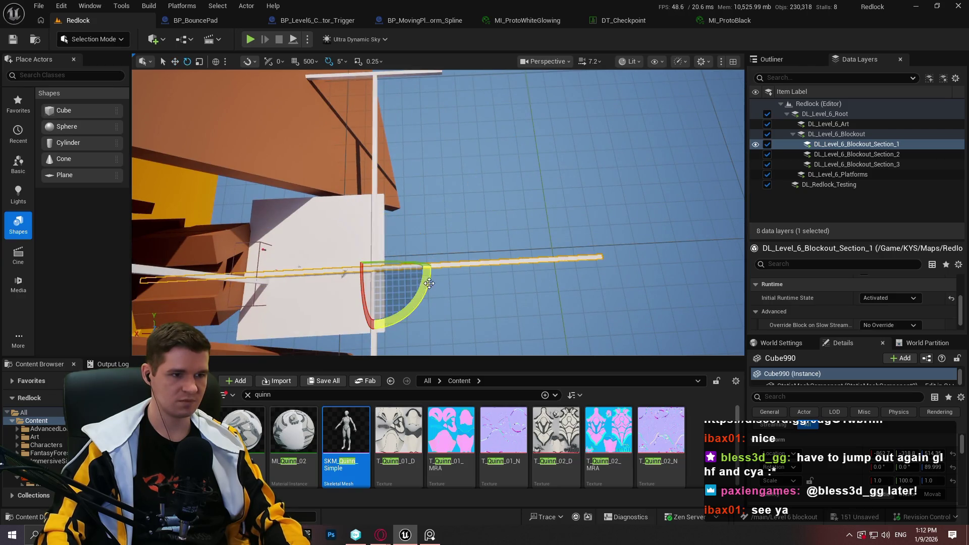
ctrl+click(374, 138)
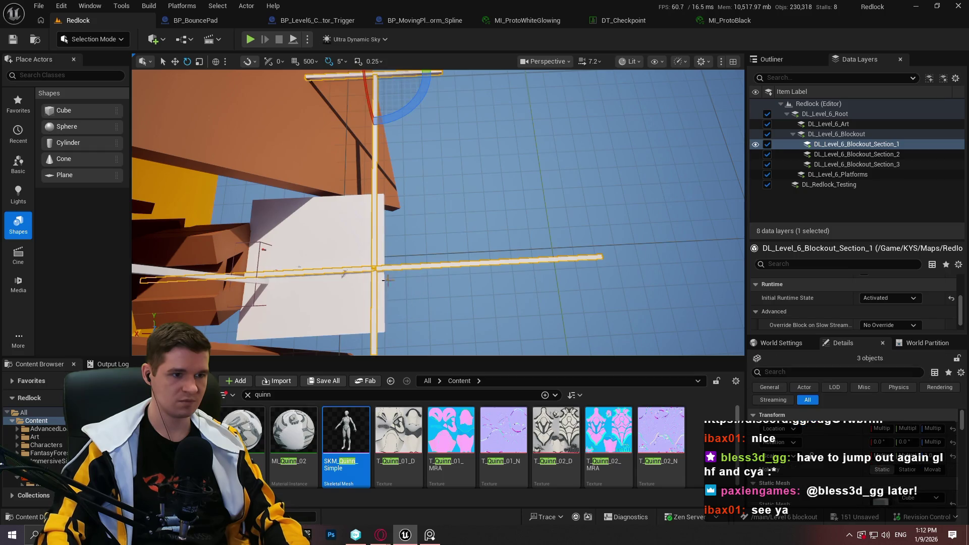
Slide the three selected white beams together along X
drag(341, 298, 356, 292)
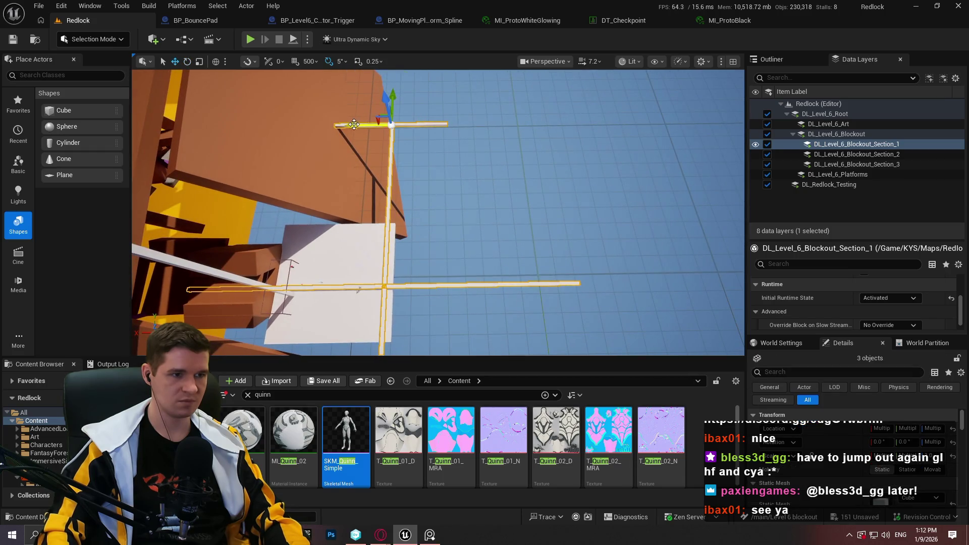
mouse_move(354, 124)
mouse_down()
mouse_move(529, 126)
mouse_move(420, 137)
mouse_up()
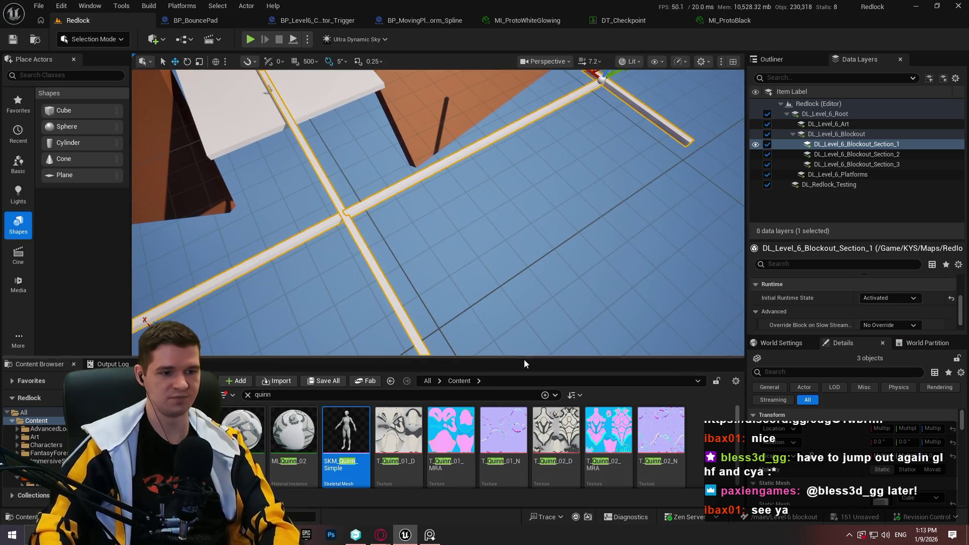
drag(523, 358, 520, 385)
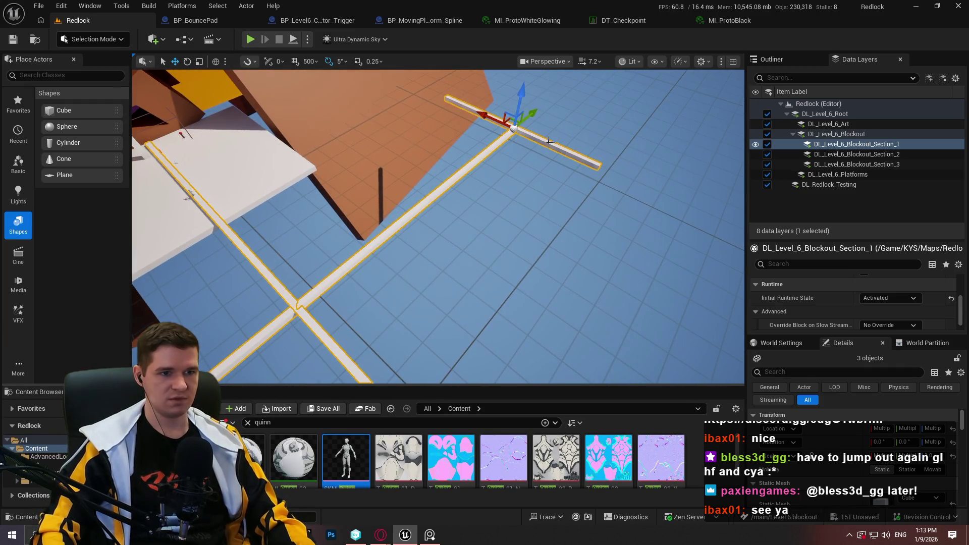
Frame the top crossbar and duplicate it rotated 30 degrees
click(566, 151)
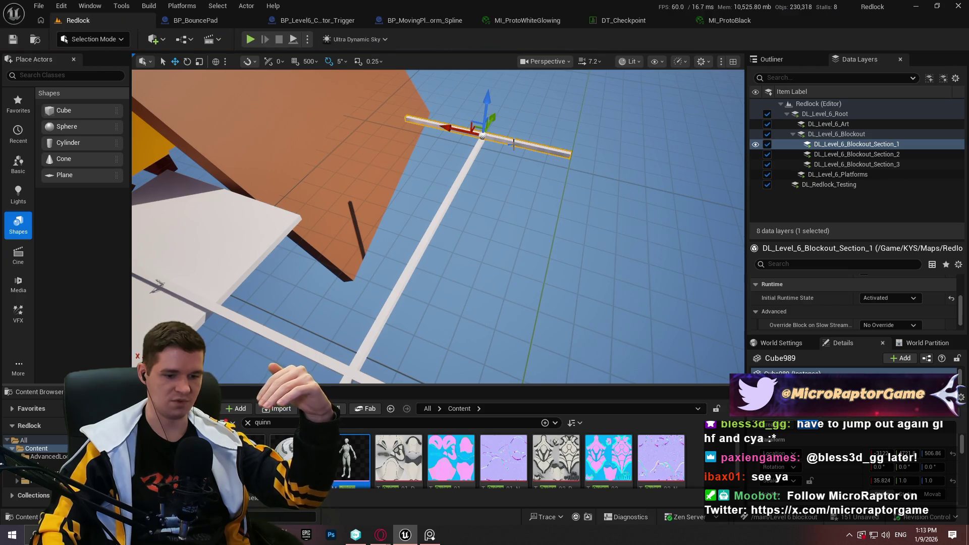
key(f)
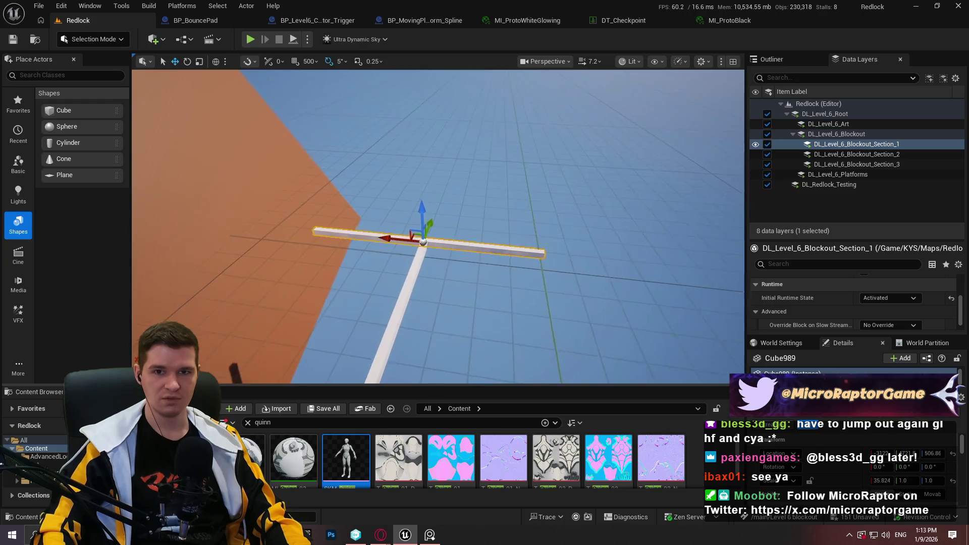
key(e)
mouse_move(460, 268)
mouse_down()
mouse_move(437, 274)
mouse_move(464, 242)
mouse_move(457, 231)
mouse_move(616, 282)
mouse_move(577, 193)
mouse_move(461, 185)
mouse_move(465, 174)
mouse_move(505, 202)
mouse_move(457, 229)
mouse_up()
Make two more rotated copies of the bar and slide one along the outline
key(w)
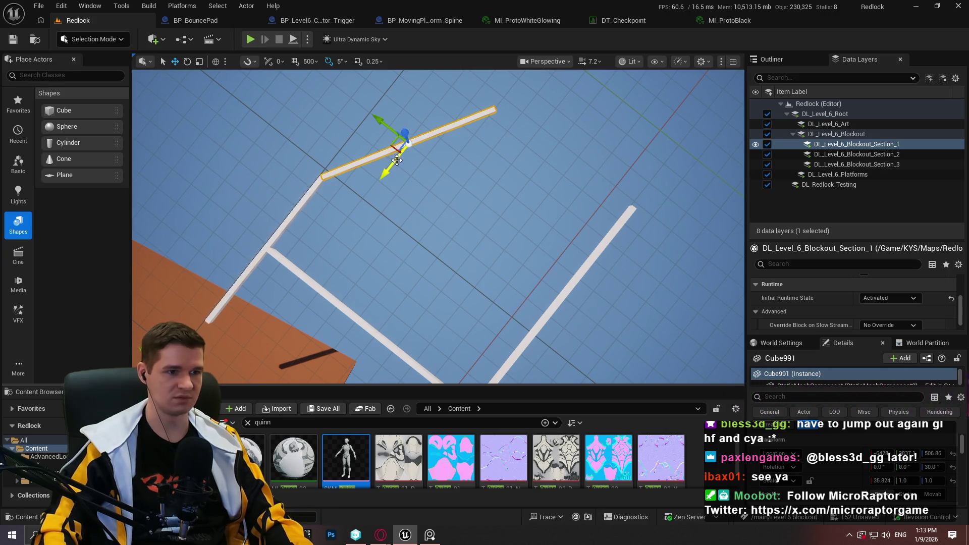
key(e)
mouse_move(412, 196)
mouse_down()
mouse_move(353, 166)
mouse_move(560, 136)
mouse_move(569, 127)
mouse_up()
key(w)
key(e)
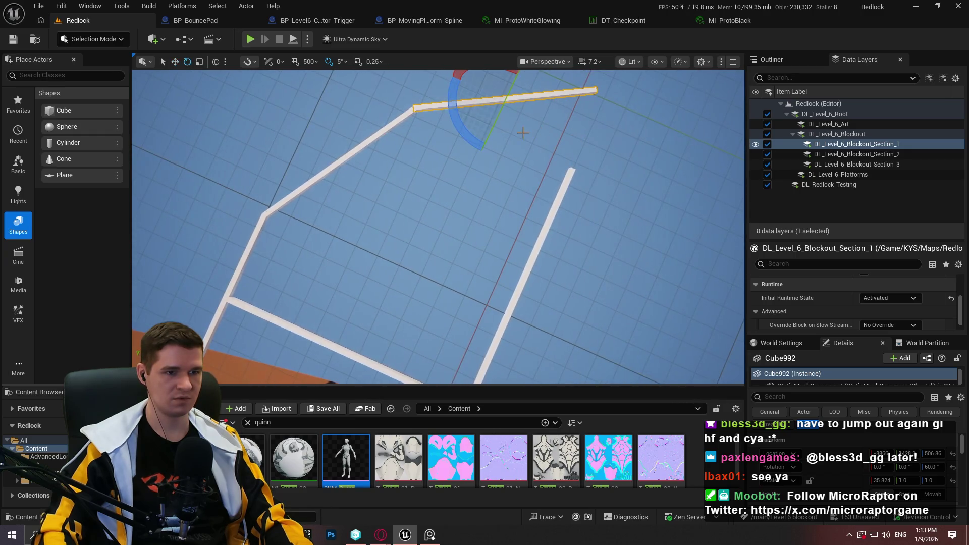
mouse_move(457, 98)
mouse_down()
mouse_move(477, 147)
mouse_move(458, 139)
mouse_up()
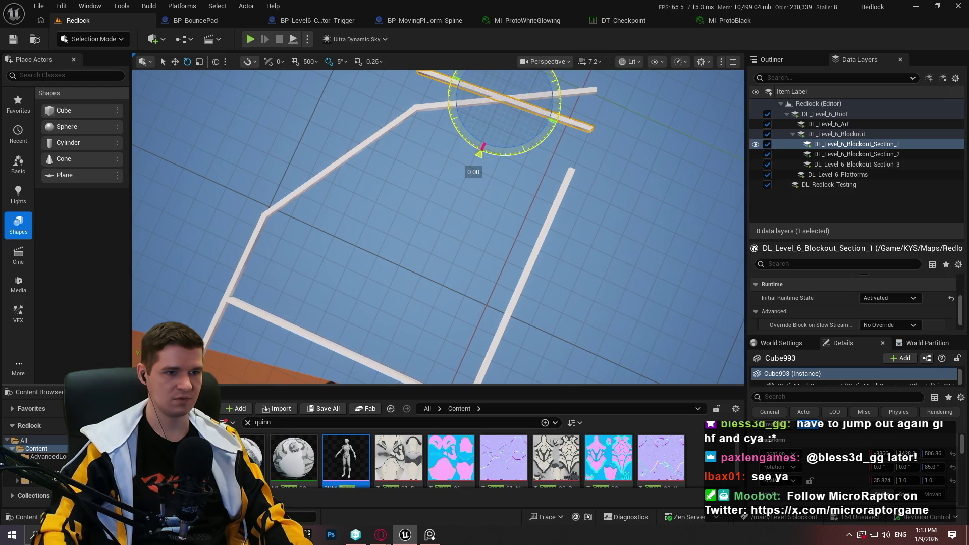
key(w)
mouse_move(484, 92)
mouse_down()
mouse_move(654, 119)
mouse_move(657, 130)
mouse_move(580, 135)
mouse_move(654, 157)
mouse_up()
scroll(658, 131, down, 2)
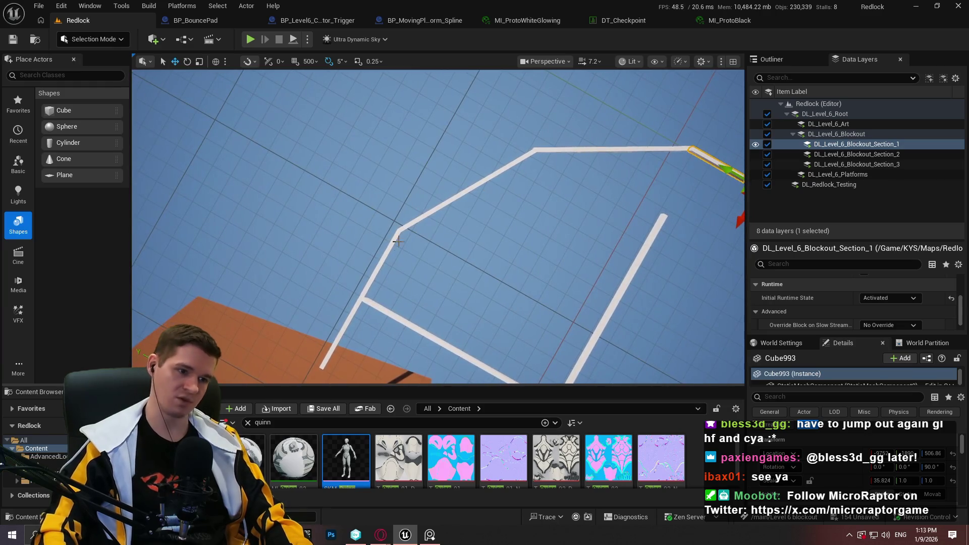
Shorten the lower angled bar, Cube989, to Scale X 25
click(390, 247)
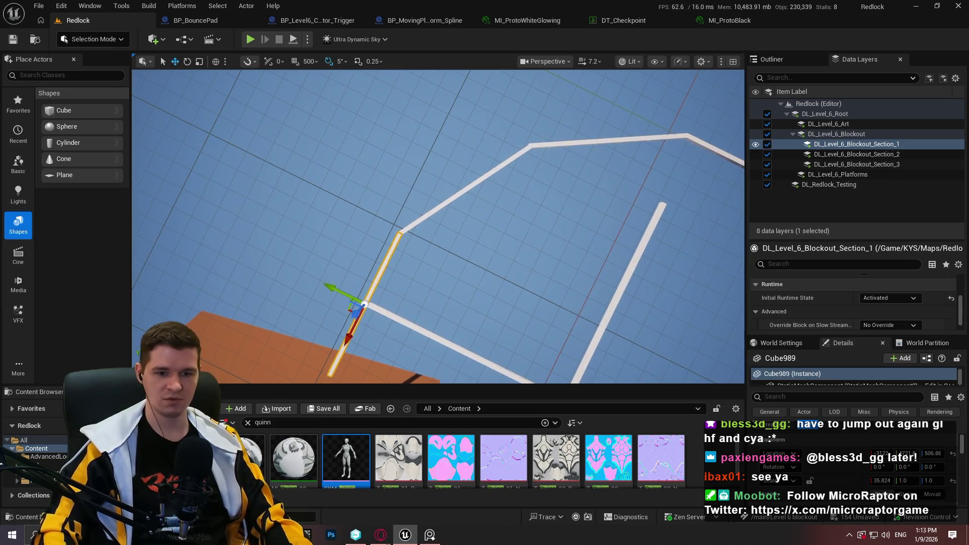
click(882, 481)
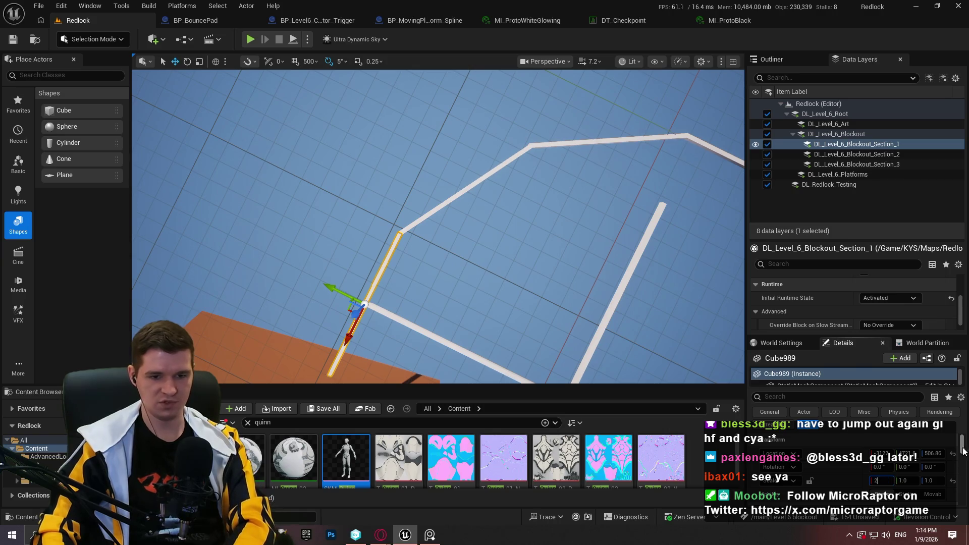
text(25)
key(Return)
click(526, 202)
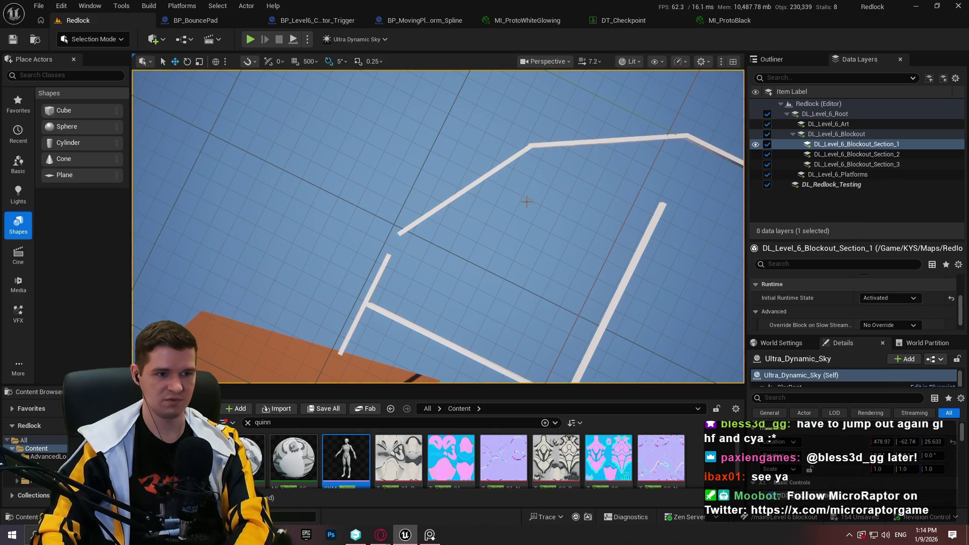
Move the lower diagonal bar, Cube991, down-left toward the corner
click(472, 184)
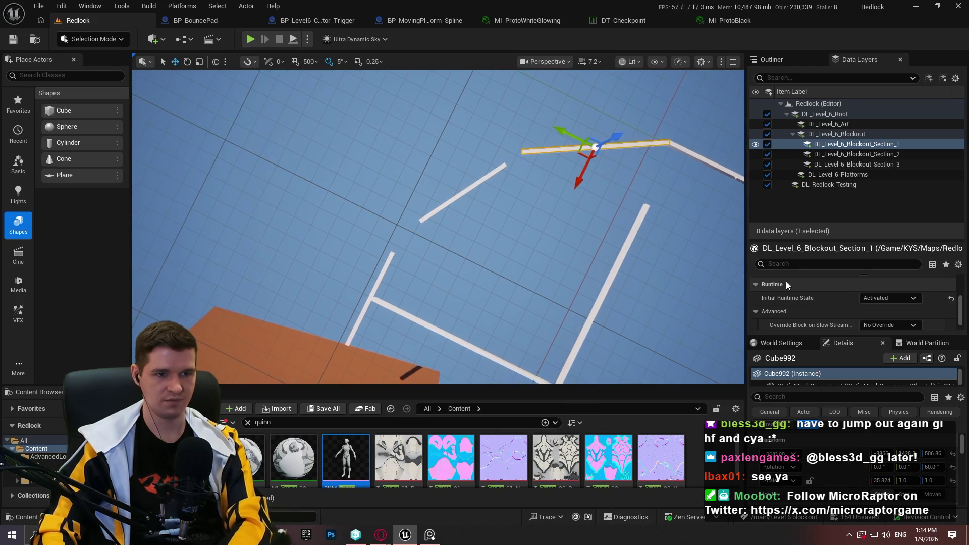
click(692, 154)
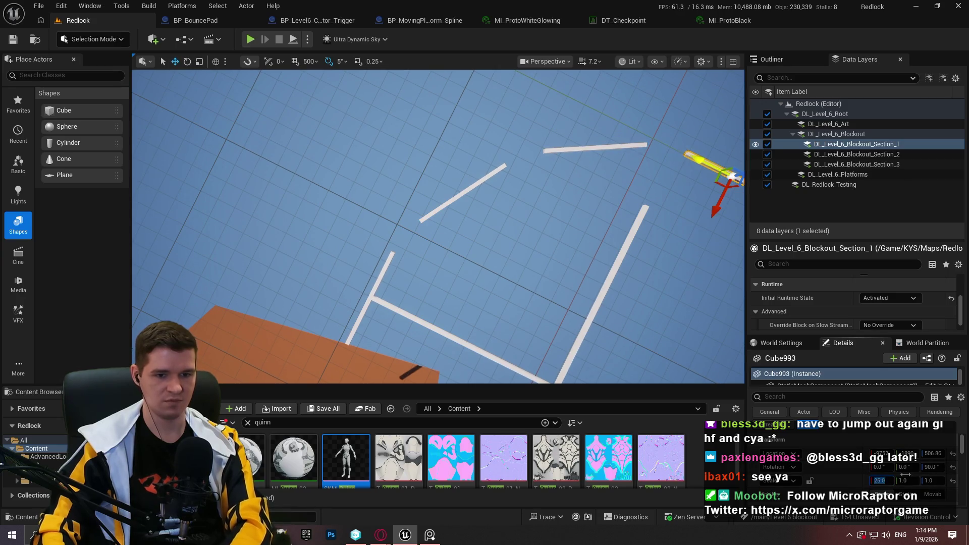
click(475, 186)
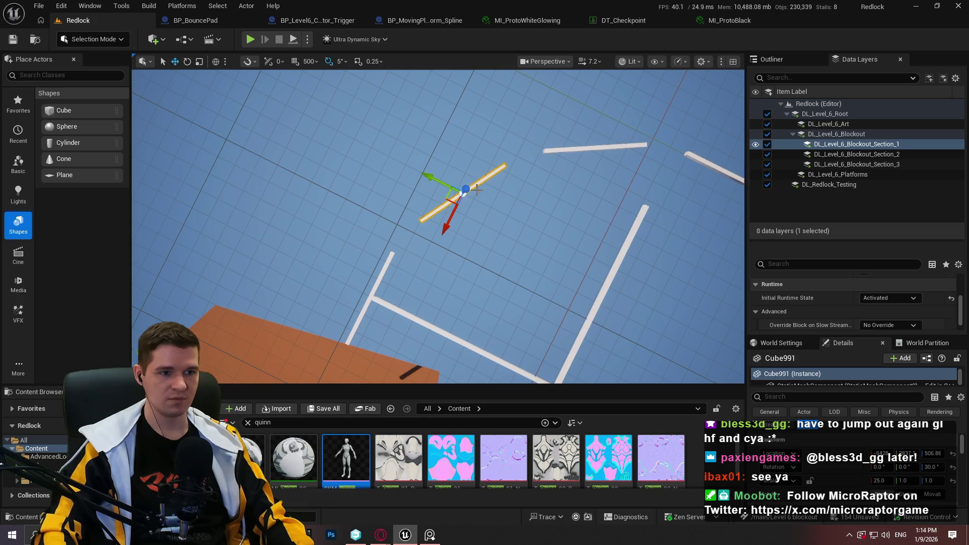
drag(456, 202, 438, 222)
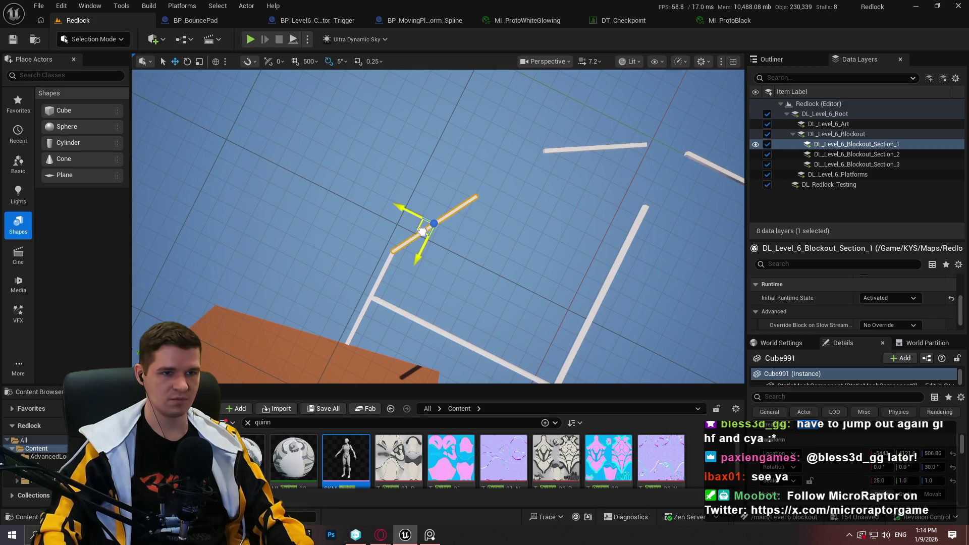
click(549, 59)
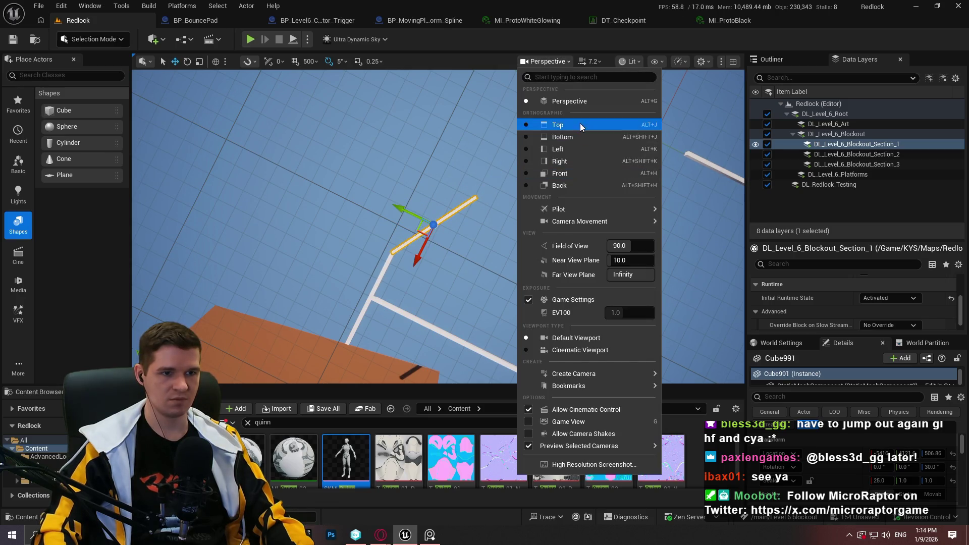
Switch the viewport to the Top view with Lit shading instead of Wireframe
click(580, 124)
click(564, 61)
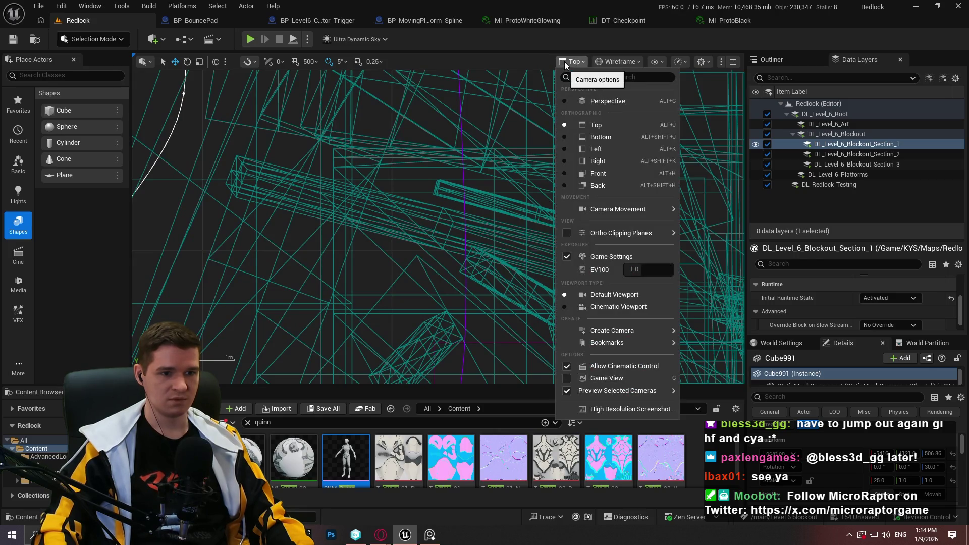
click(593, 101)
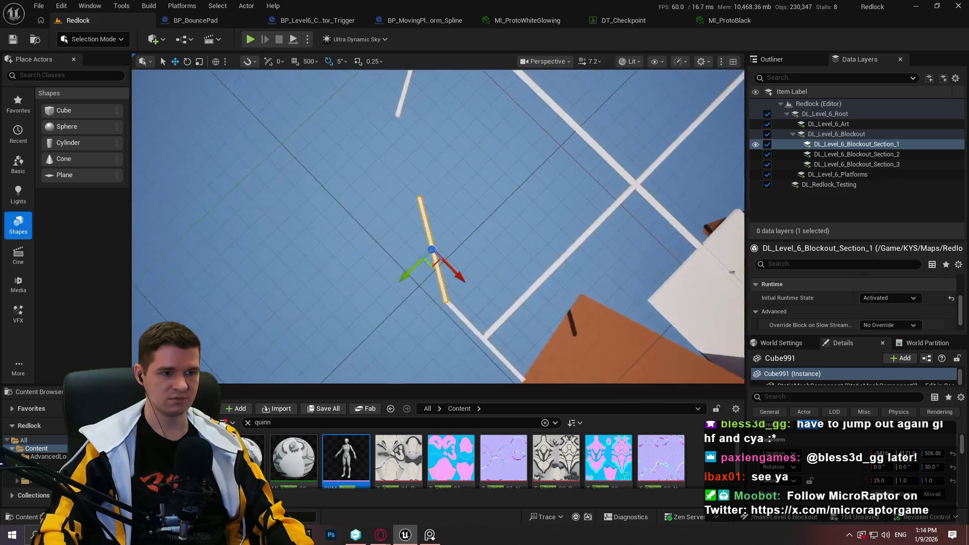
click(548, 62)
click(577, 124)
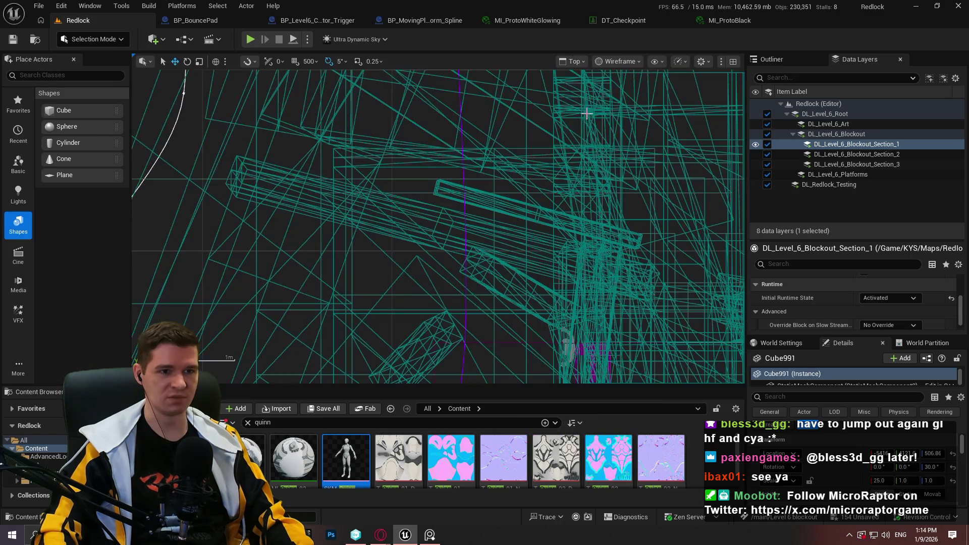
click(617, 64)
click(622, 95)
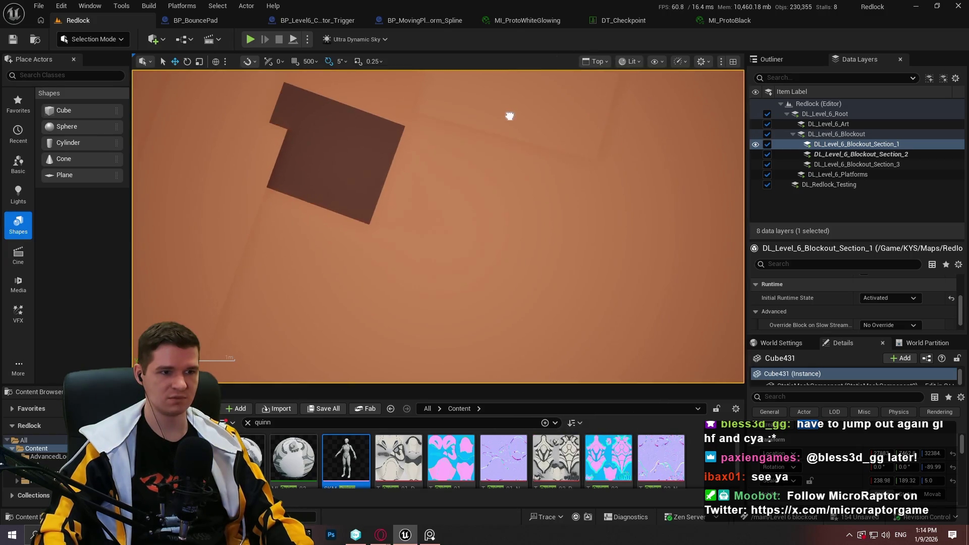
Pan and zoom the Top view until the beam outline is centred, then select a bar
drag(510, 116, 444, 270)
scroll(551, 193, down, 5)
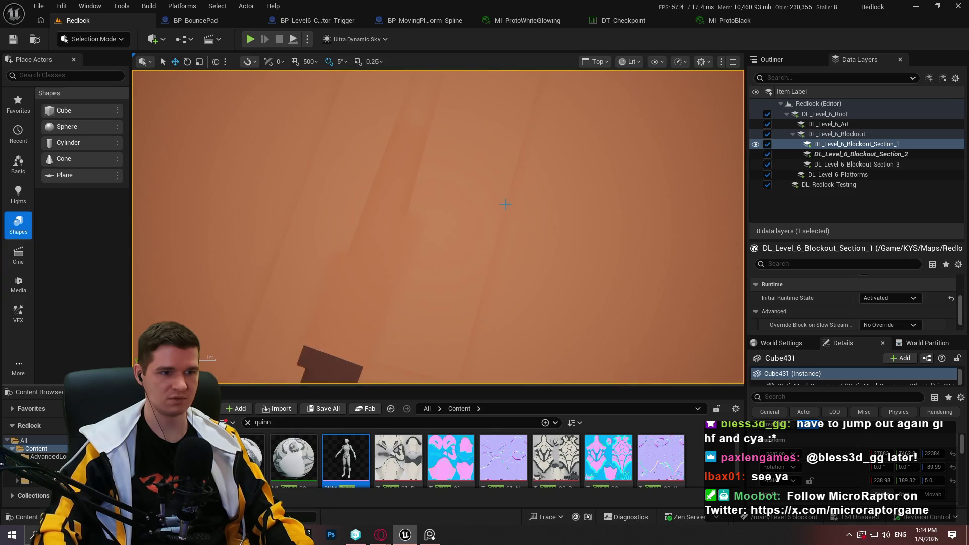
mouse_move(505, 201)
mouse_down()
mouse_move(628, 160)
mouse_move(505, 233)
mouse_move(390, 371)
mouse_up()
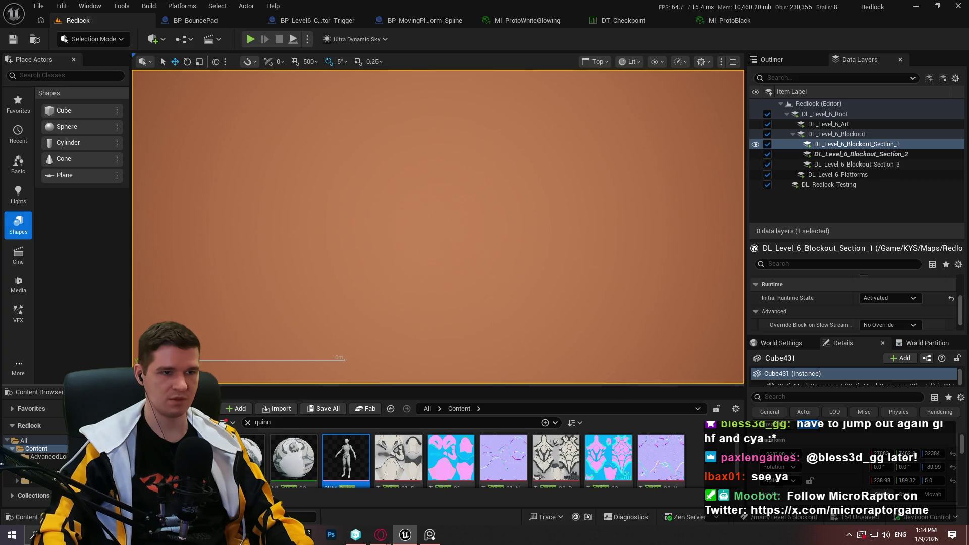
mouse_move(572, 203)
mouse_down()
mouse_move(539, 191)
mouse_move(401, 324)
mouse_move(318, 332)
mouse_move(512, 159)
mouse_move(310, 171)
mouse_move(415, 222)
mouse_move(654, 140)
mouse_move(530, 166)
mouse_move(440, 127)
mouse_move(647, 308)
mouse_move(616, 233)
mouse_move(681, 242)
mouse_move(201, 272)
mouse_move(216, 247)
mouse_move(617, 186)
mouse_move(707, 212)
mouse_move(631, 353)
mouse_move(504, 253)
mouse_move(555, 303)
mouse_move(516, 346)
mouse_move(670, 320)
mouse_move(454, 75)
mouse_move(567, 114)
mouse_move(469, 255)
mouse_move(424, 260)
mouse_move(370, 307)
mouse_move(591, 207)
mouse_move(591, 116)
mouse_move(631, 91)
mouse_move(549, 212)
mouse_move(554, 188)
mouse_move(540, 150)
mouse_up()
click(567, 114)
Move Cube992 to meet the top bar and Cube991 to meet Cube992
scroll(425, 280, down, 2)
scroll(550, 212, down, 1)
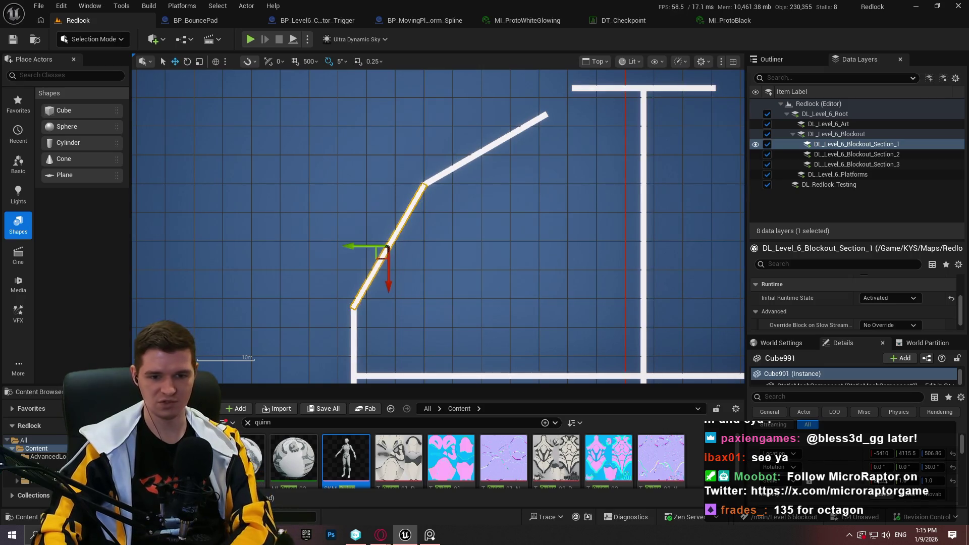
click(467, 159)
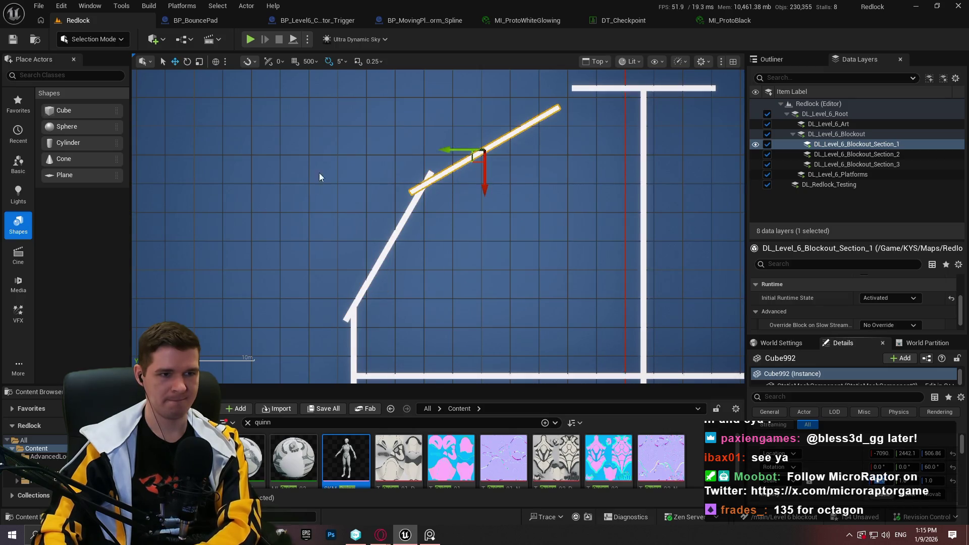
drag(474, 159, 491, 144)
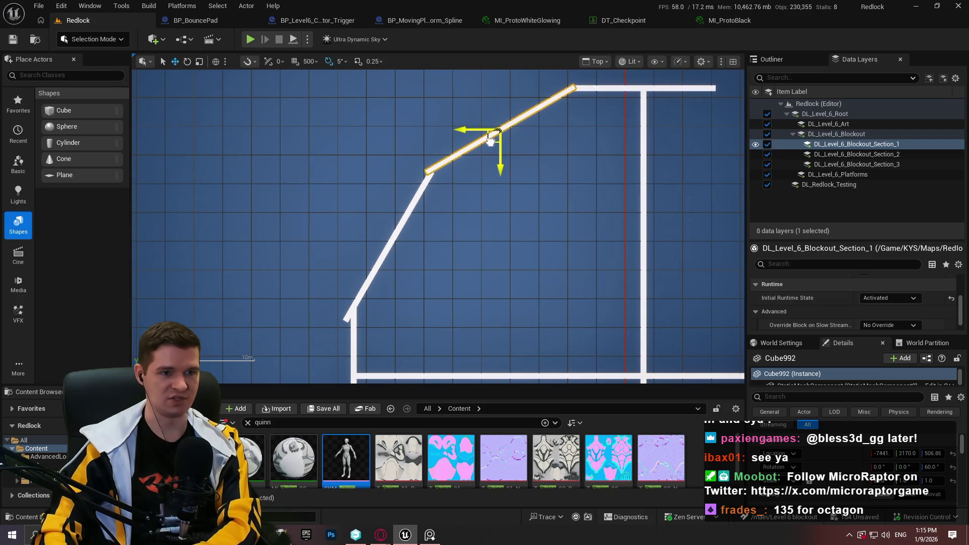
click(421, 192)
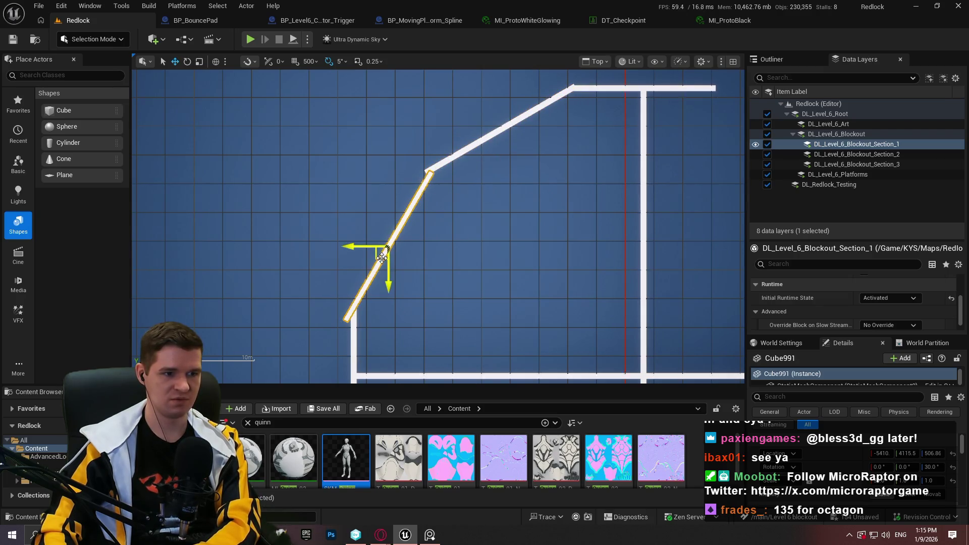
mouse_move(382, 258)
mouse_down()
mouse_move(394, 238)
mouse_move(390, 246)
mouse_up()
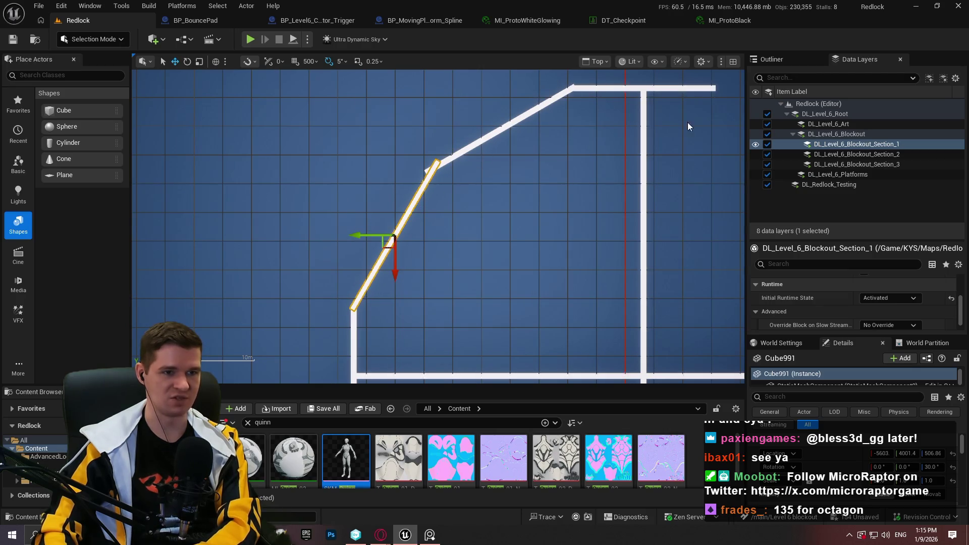
Pan over the joined outline and return the viewport to Perspective
drag(688, 122, 484, 151)
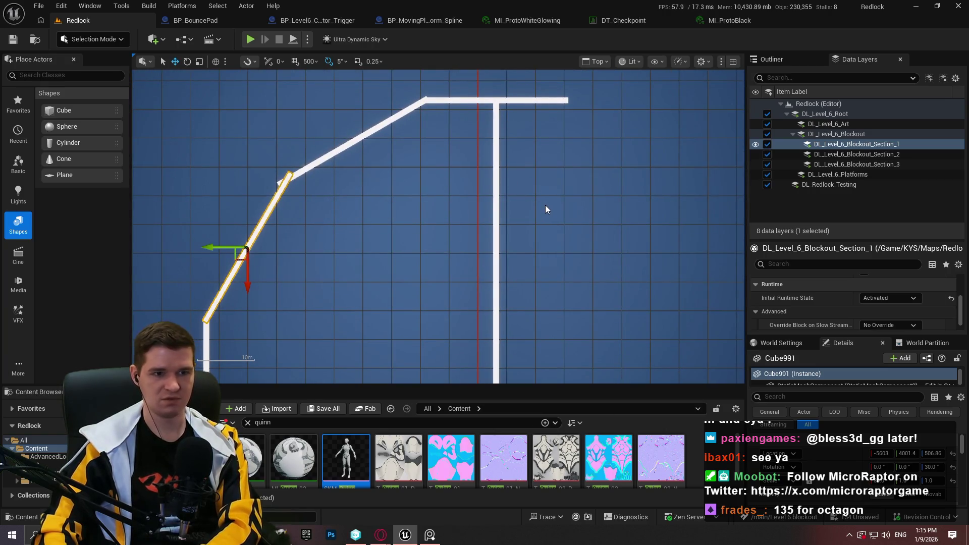
click(597, 61)
click(631, 101)
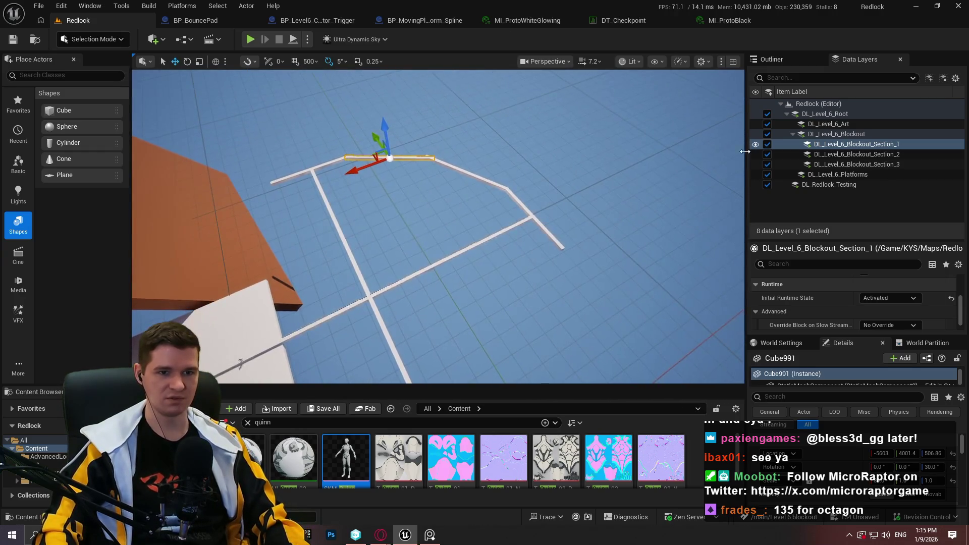
Select the four angled beam segments and set their Scale to 2500
drag(747, 202, 774, 202)
drag(610, 155, 609, 147)
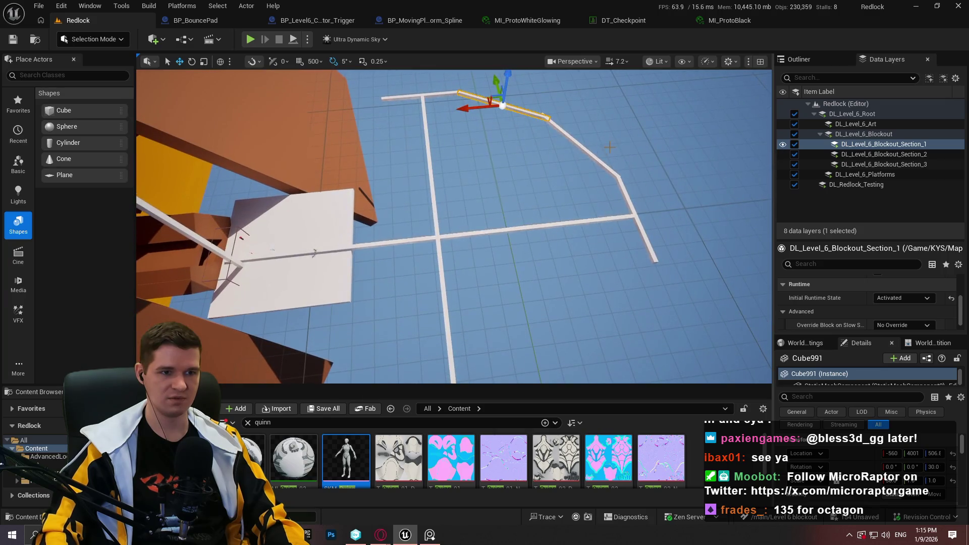
ctrl+click(589, 151)
click(583, 148)
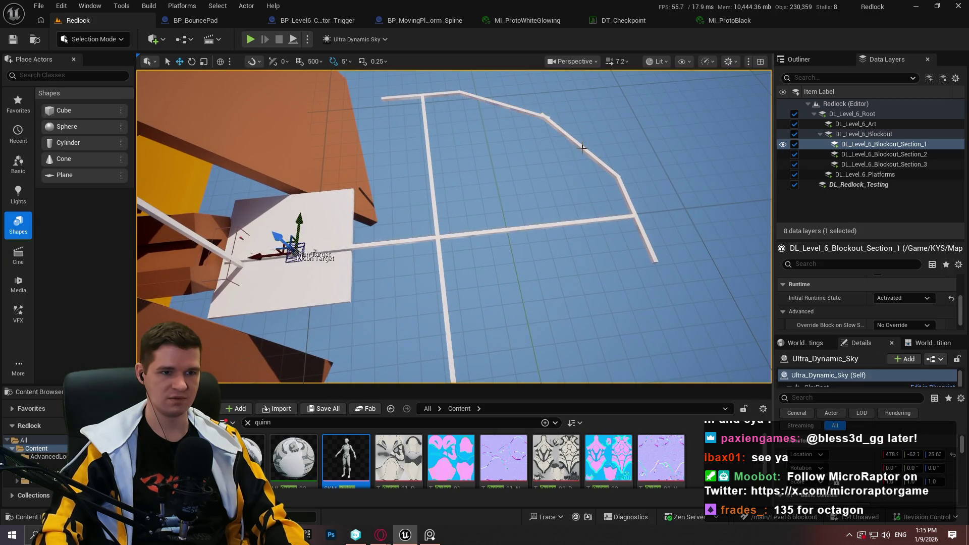
key(ctrl+z)
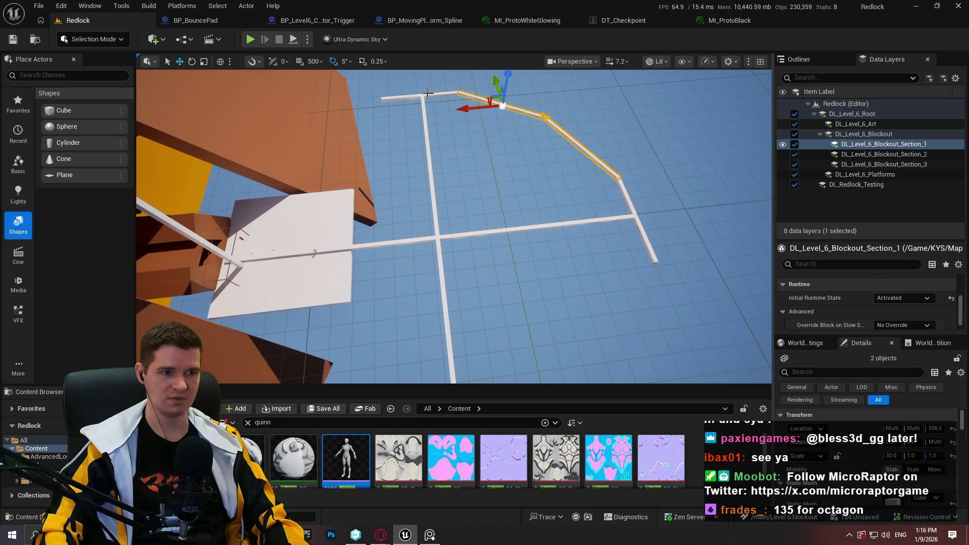
ctrl+click(427, 95)
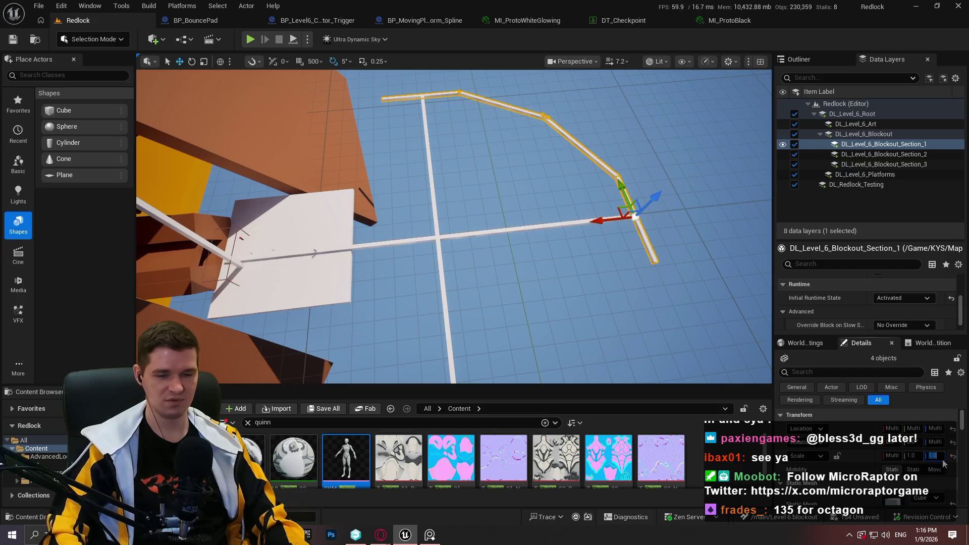
text(2500)
key(Return)
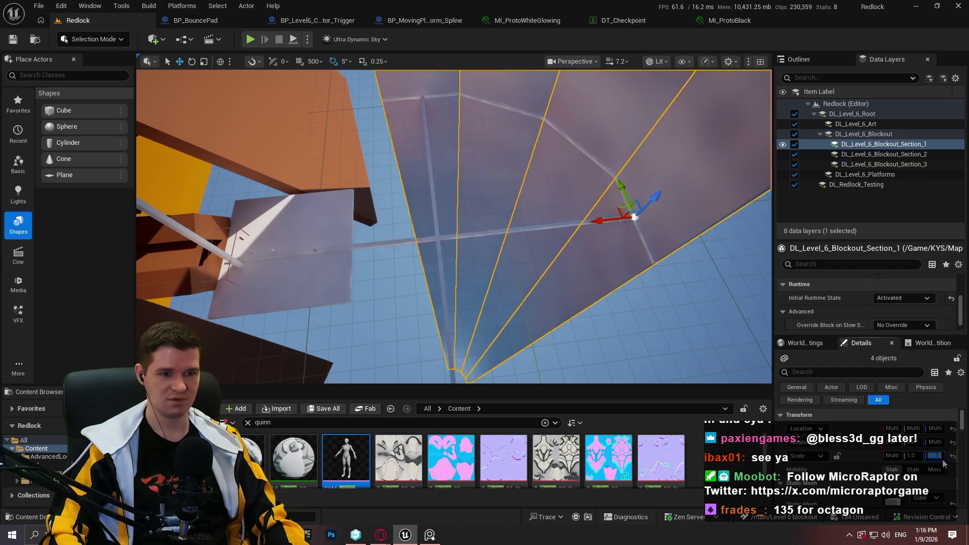
Reselect all four wall slices and set their Location Z to 3000
mouse_move(581, 231)
mouse_down()
mouse_move(581, 152)
mouse_move(581, 222)
mouse_move(605, 195)
mouse_move(597, 222)
mouse_move(613, 197)
mouse_move(606, 211)
mouse_up()
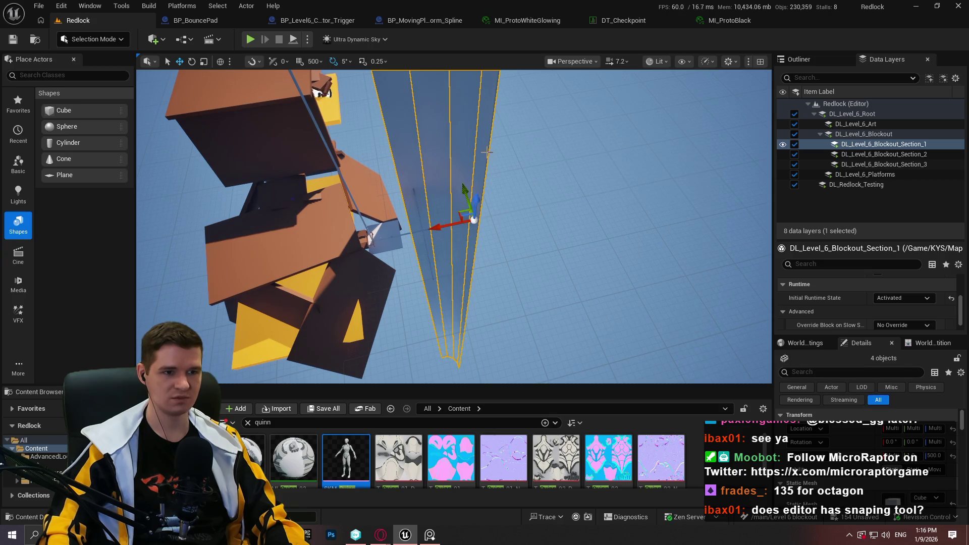
click(487, 152)
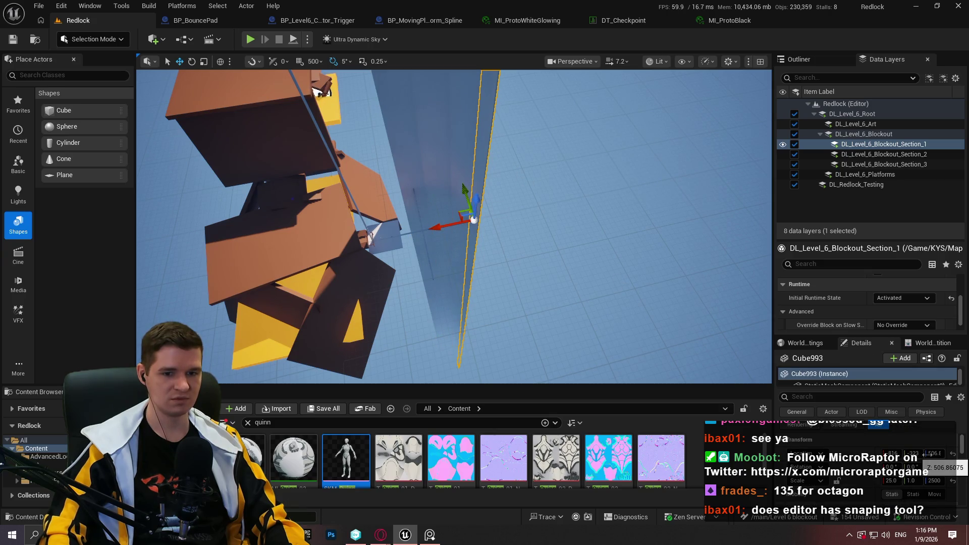
key(ctrl+z)
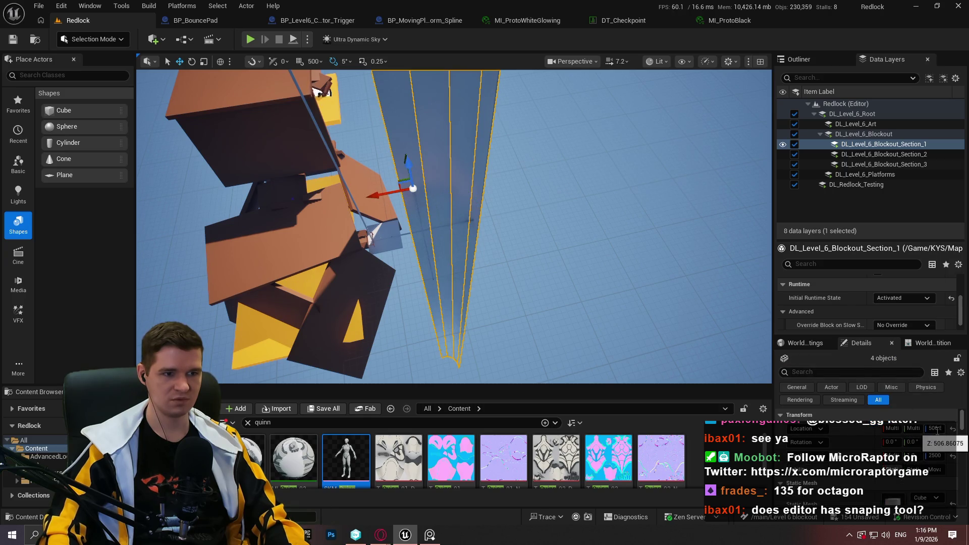
click(935, 428)
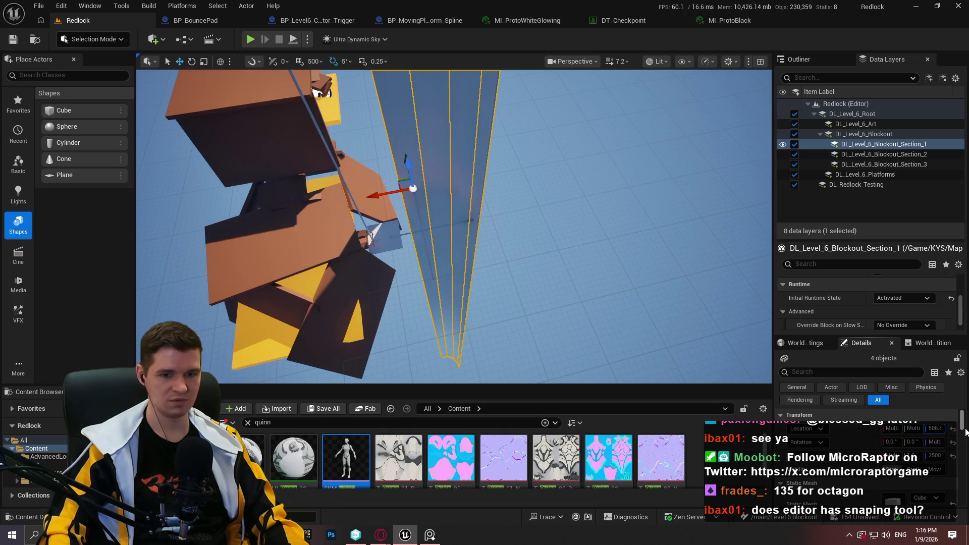
text(3000)
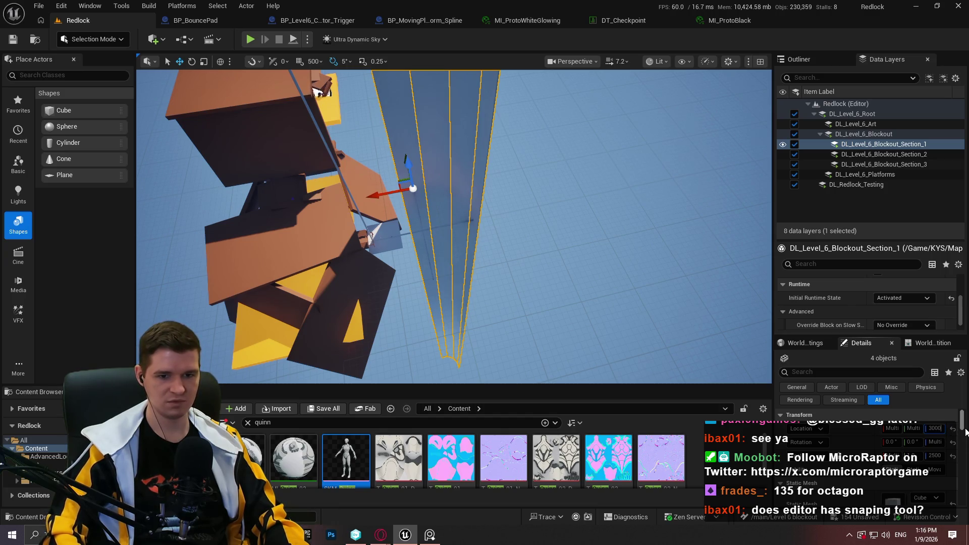
key(Return)
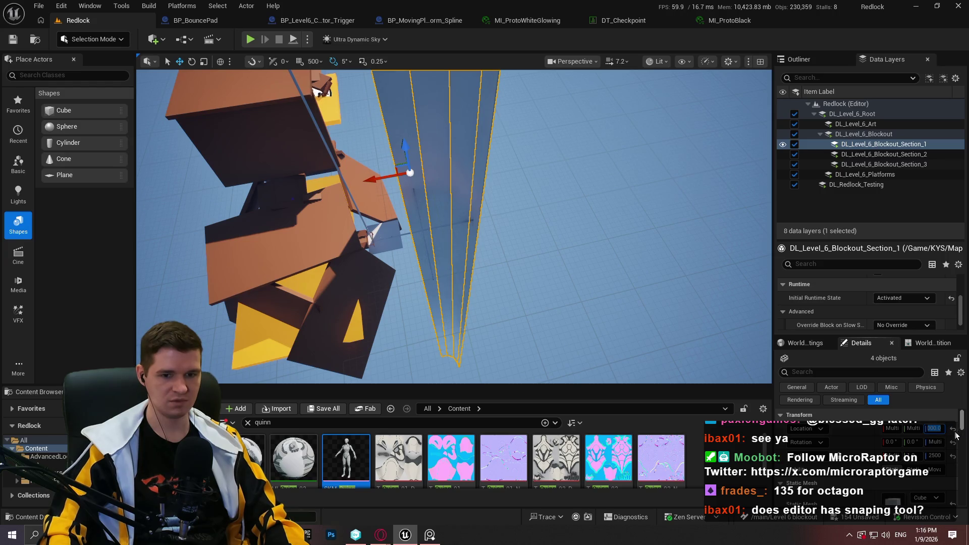
Drag the group's Z arrow to raise the wall slices far above the lava platforms
text(30)
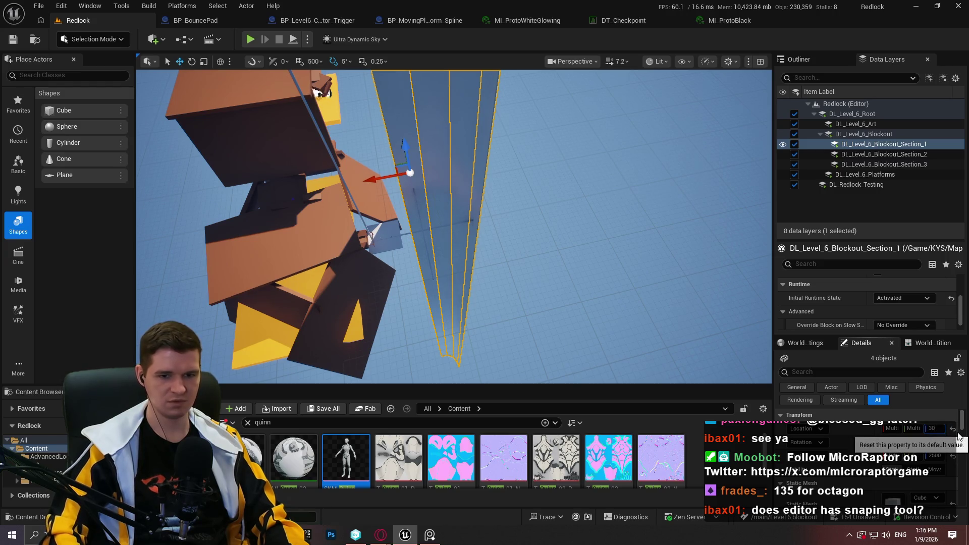
scroll(478, 241, up, 5)
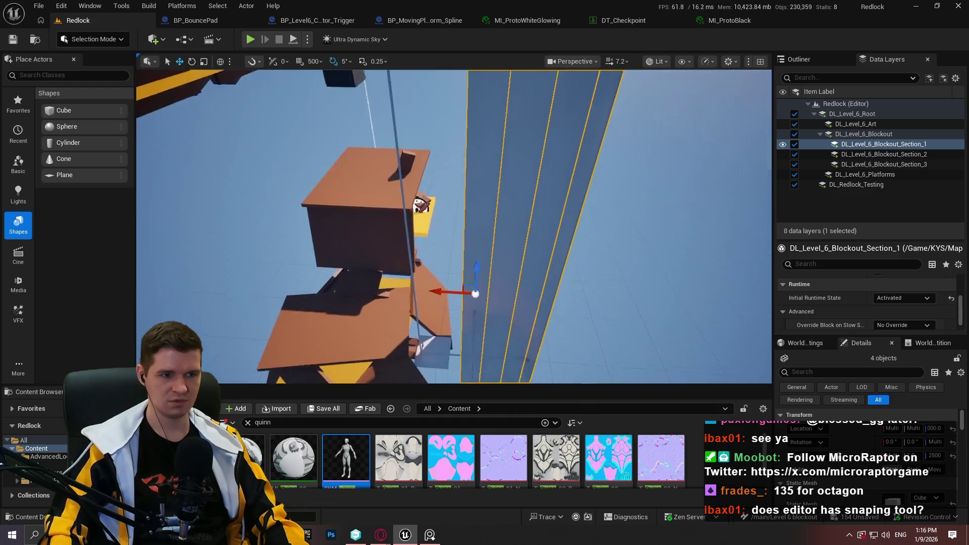
mouse_move(479, 241)
mouse_down()
mouse_move(467, 237)
mouse_move(462, 119)
mouse_move(429, 262)
mouse_move(545, 187)
mouse_up()
scroll(454, 227, up, 3)
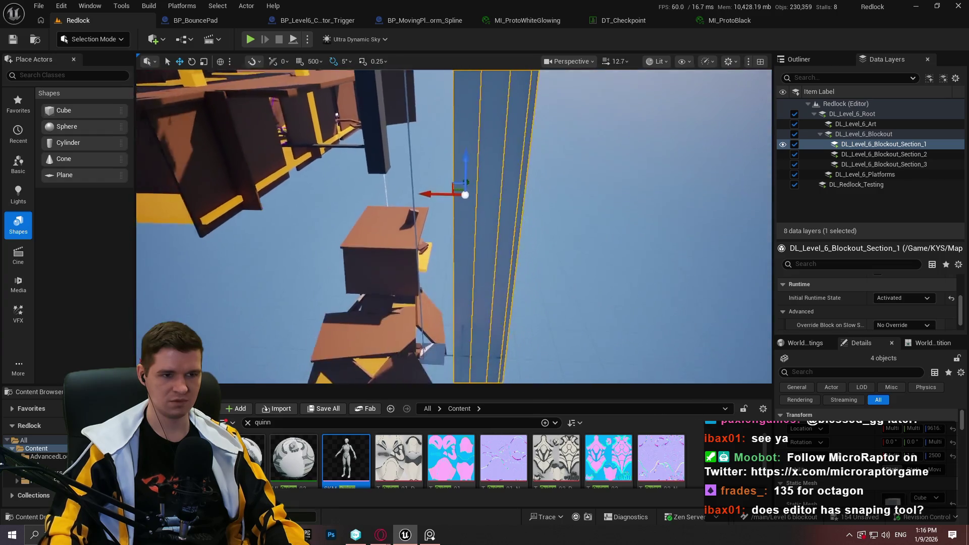
scroll(454, 227, up, 1)
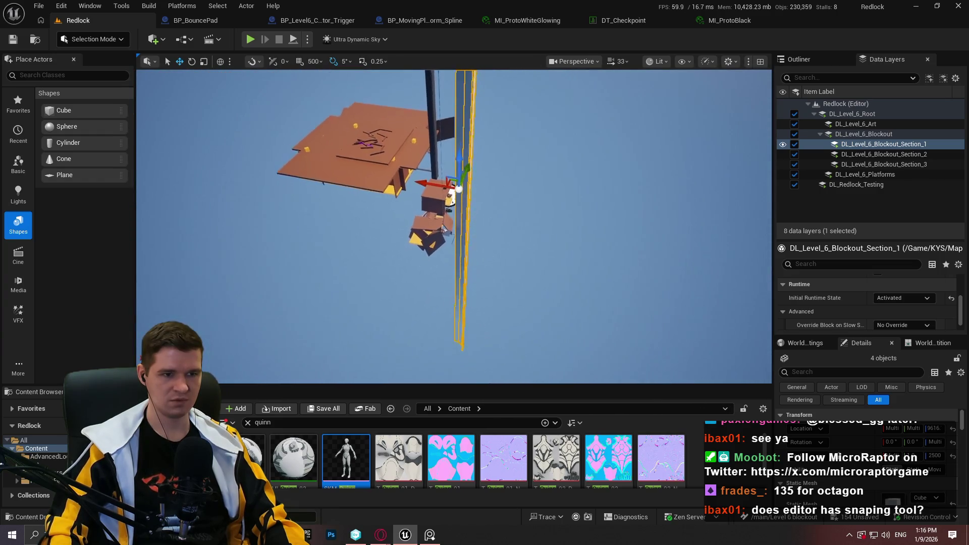
key(ctrl+z)
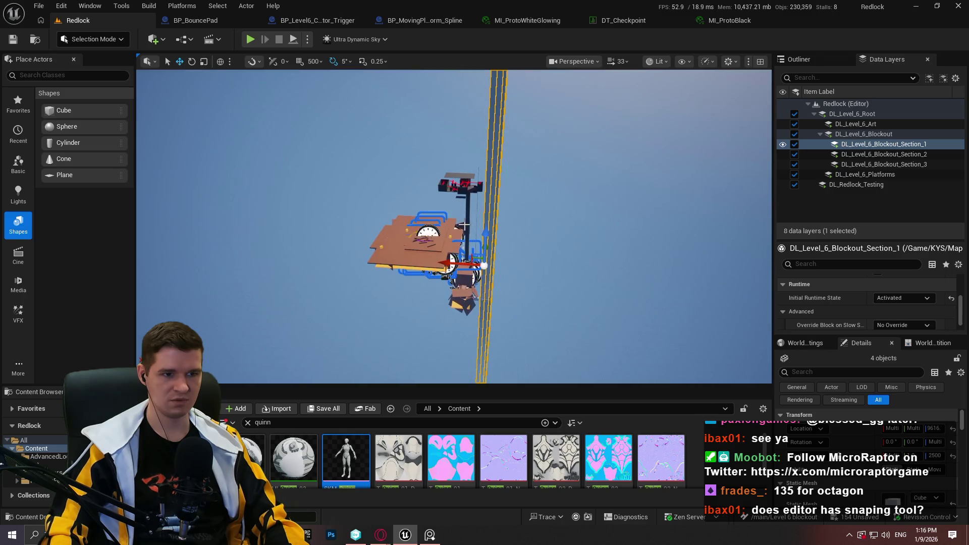
mouse_move(484, 184)
mouse_down()
mouse_move(487, 106)
mouse_move(414, 313)
mouse_up()
click(575, 61)
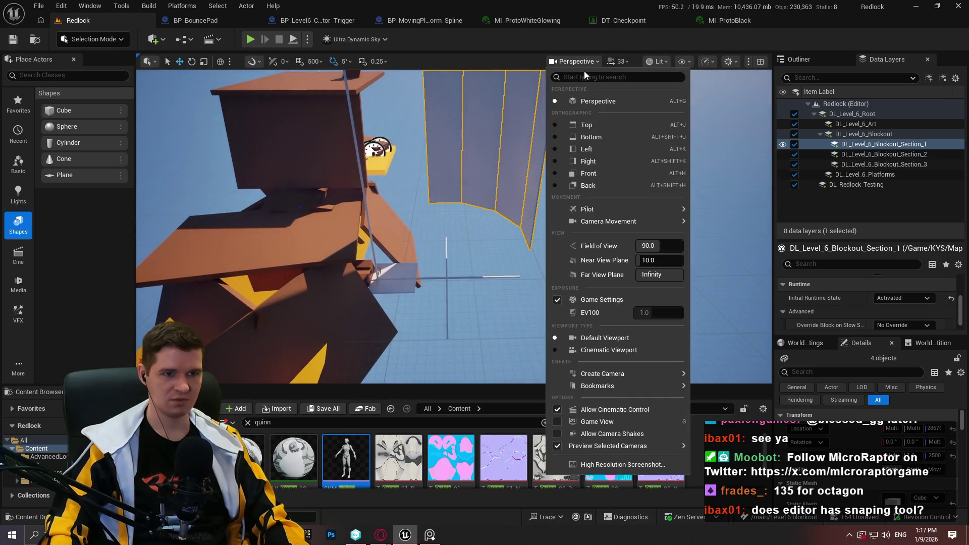
Switch the viewport to the Left orthographic view in full-screen immersive mode
click(592, 149)
scroll(575, 203, down, 8)
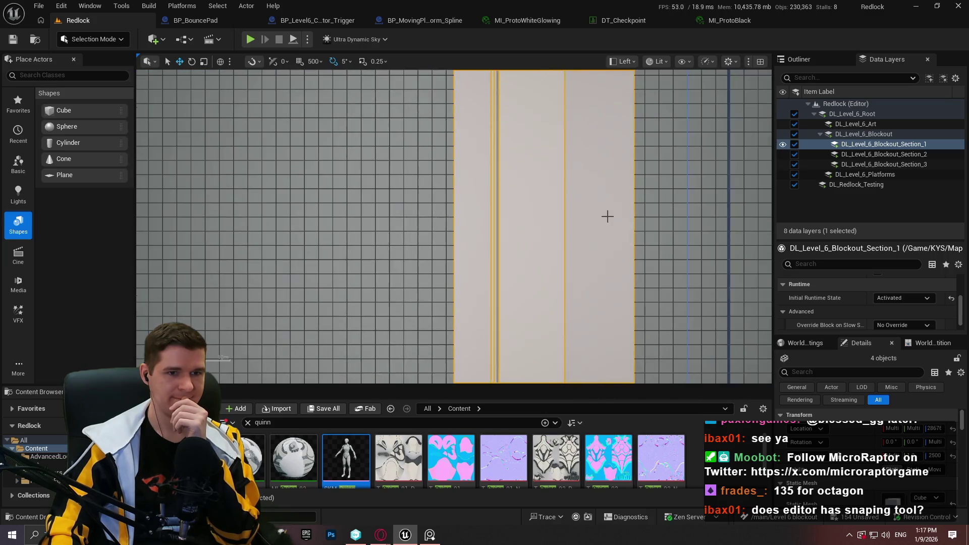
scroll(605, 244, down, 5)
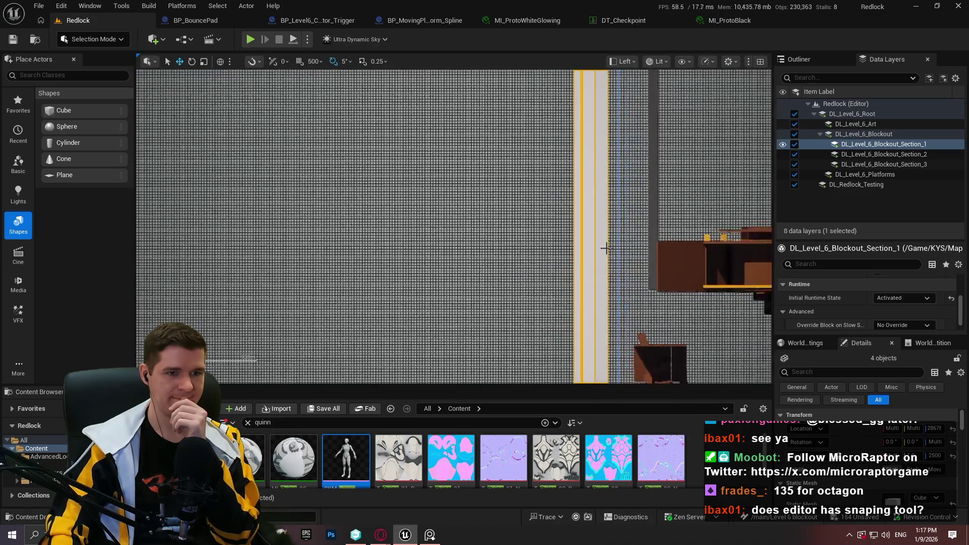
mouse_move(636, 232)
mouse_down()
mouse_move(532, 281)
mouse_move(476, 281)
mouse_move(461, 212)
mouse_move(463, 222)
mouse_up()
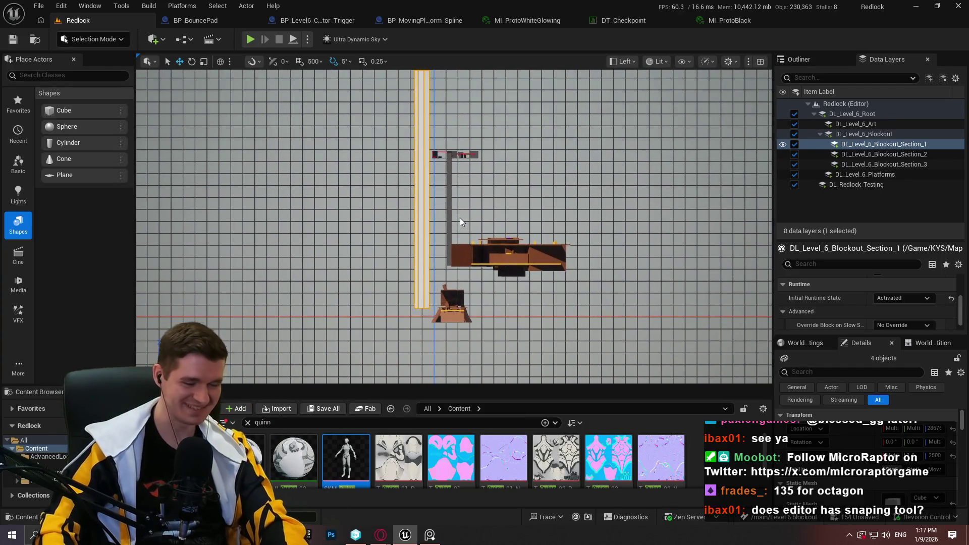
key(F11)
scroll(425, 323, up, 4)
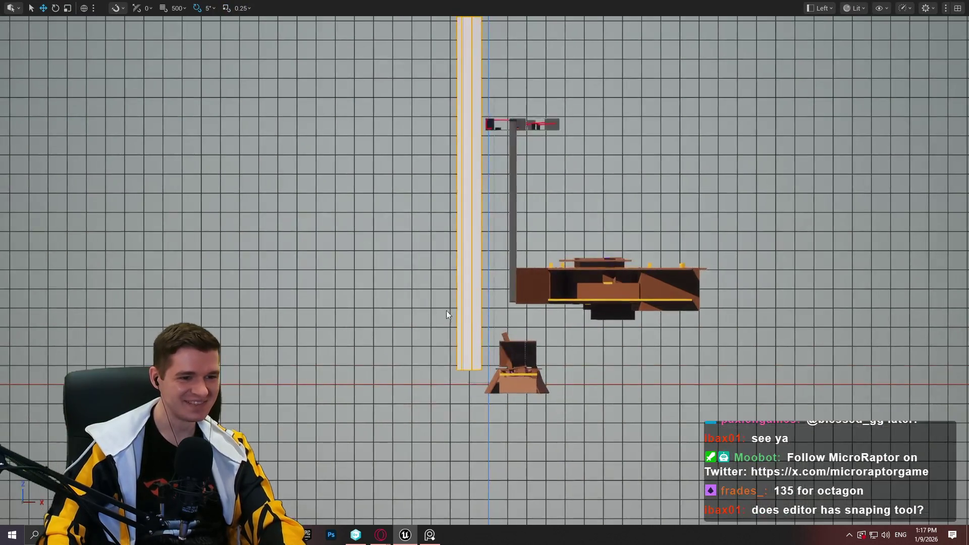
scroll(502, 237, down, 4)
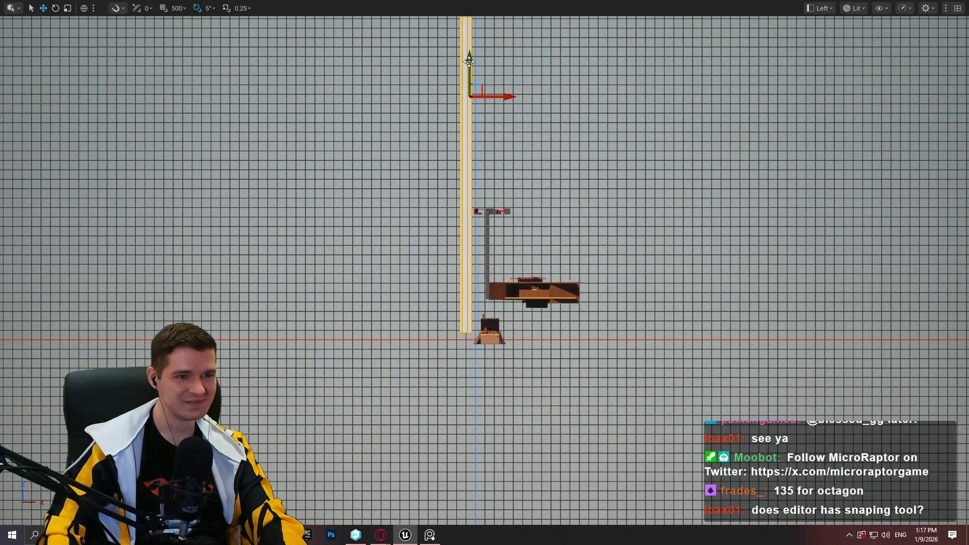
Lower the tall wall slightly so its base sits at ground level beside the platforms
drag(469, 61, 469, 69)
mouse_move(558, 67)
mouse_down()
mouse_move(485, 394)
mouse_move(525, 239)
mouse_up()
drag(506, 284, 516, 202)
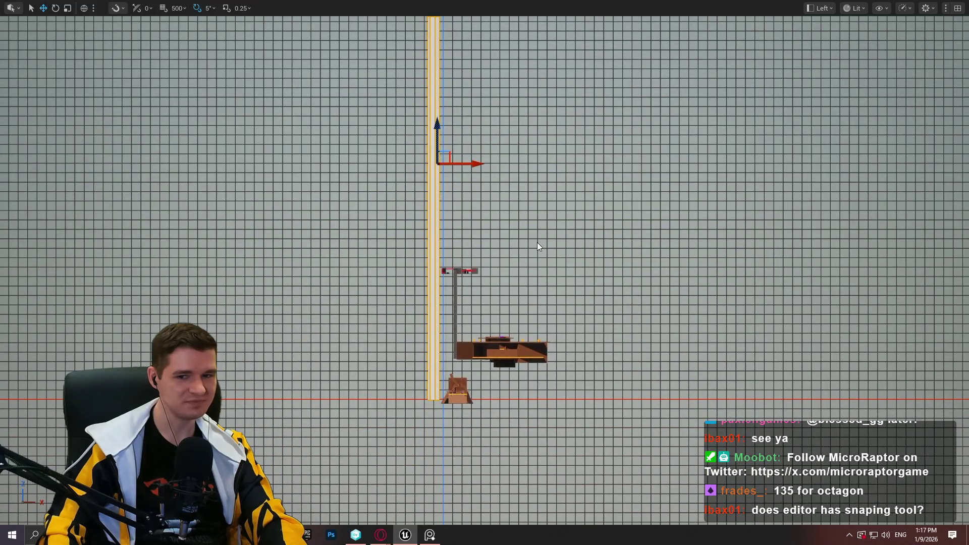
scroll(526, 236, up, 1)
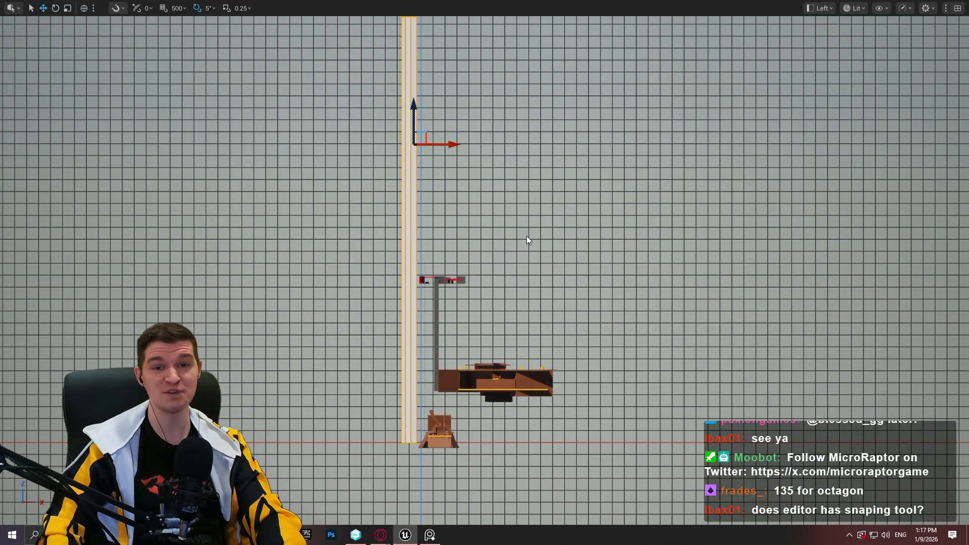
scroll(492, 359, up, 2)
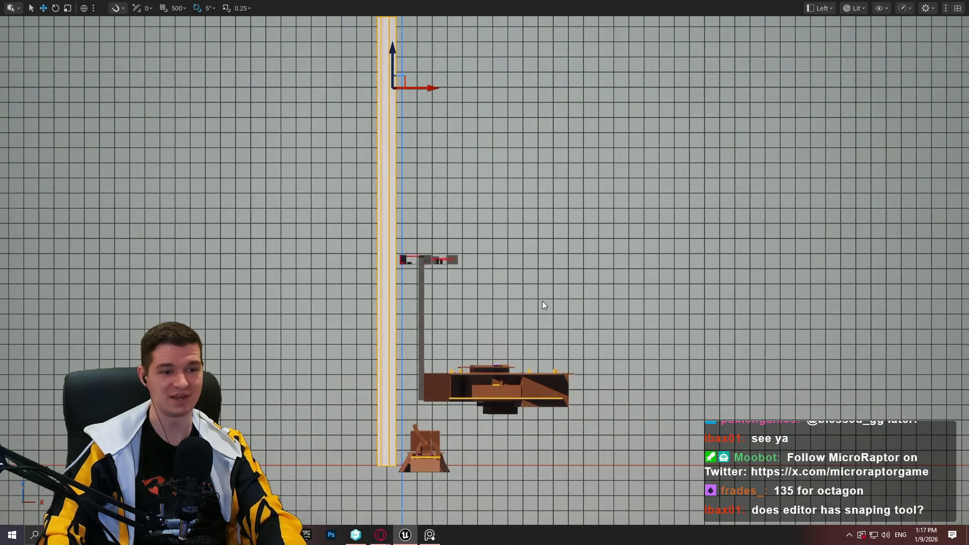
drag(543, 303, 629, 224)
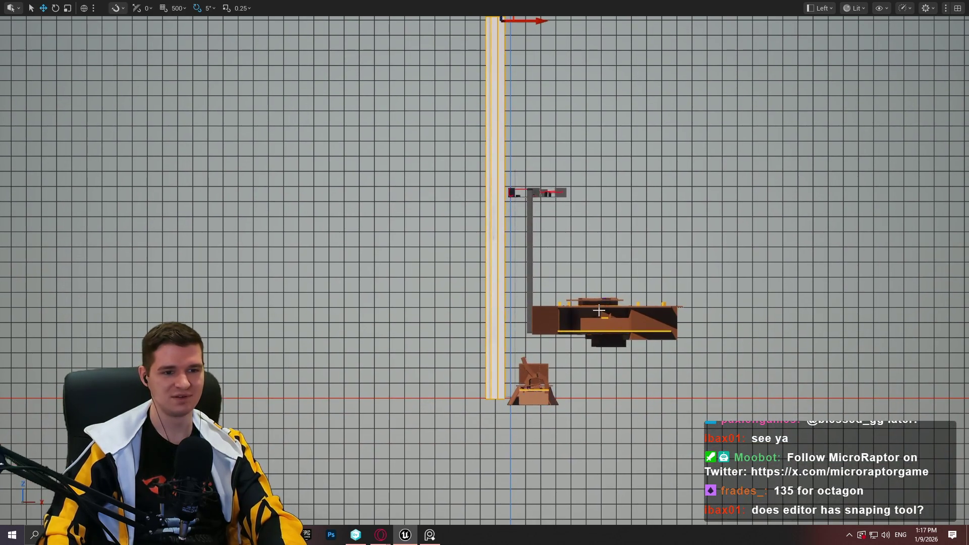
mouse_move(588, 178)
mouse_down()
mouse_move(537, 229)
mouse_move(519, 320)
mouse_move(629, 186)
mouse_move(647, 111)
mouse_move(567, 255)
mouse_move(610, 186)
mouse_move(623, 130)
mouse_move(593, 377)
mouse_move(590, 543)
mouse_move(598, 204)
mouse_move(586, 411)
mouse_move(591, 387)
mouse_move(531, 197)
mouse_up()
scroll(611, 395, down, 3)
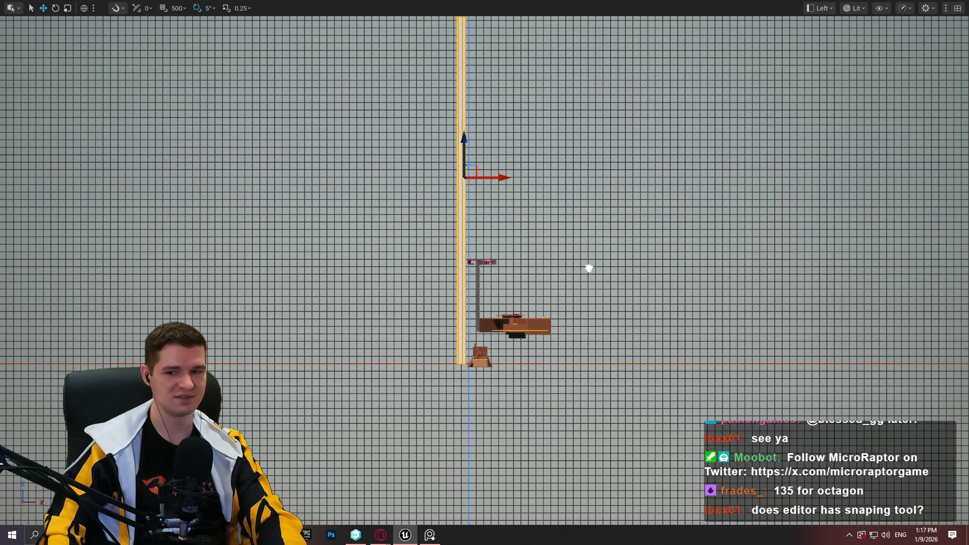
mouse_move(588, 268)
mouse_down()
mouse_move(718, 338)
mouse_move(746, 327)
mouse_move(714, 277)
mouse_move(688, 274)
mouse_up()
scroll(688, 275, up, 4)
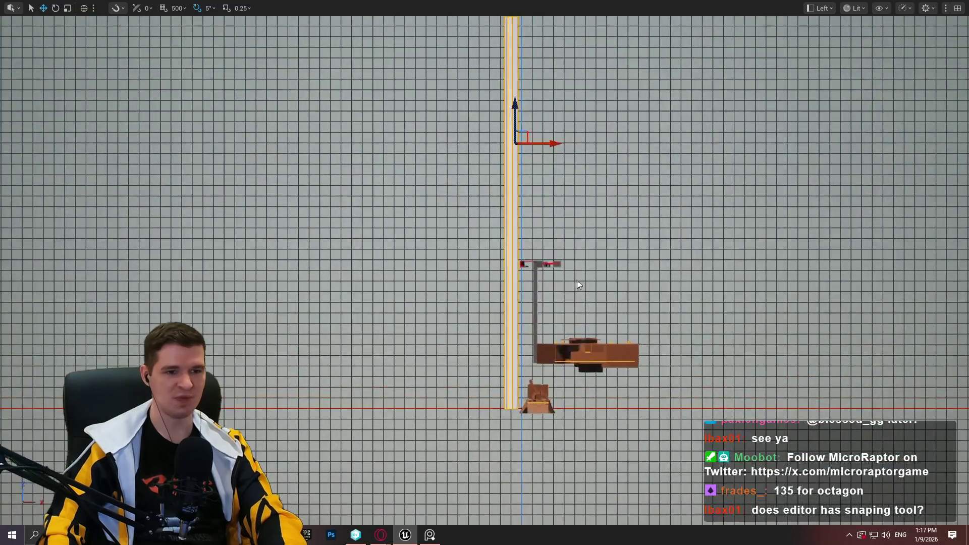
scroll(554, 247, up, 1)
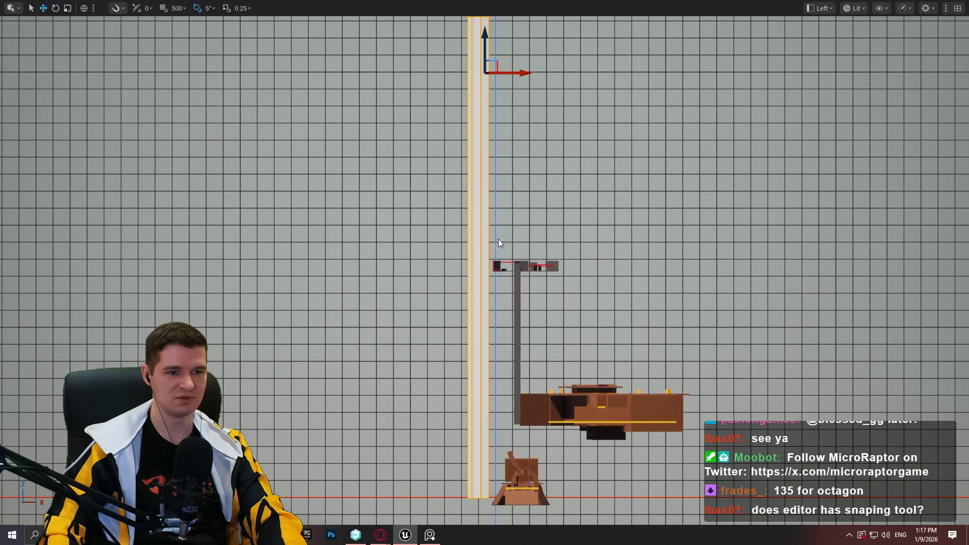
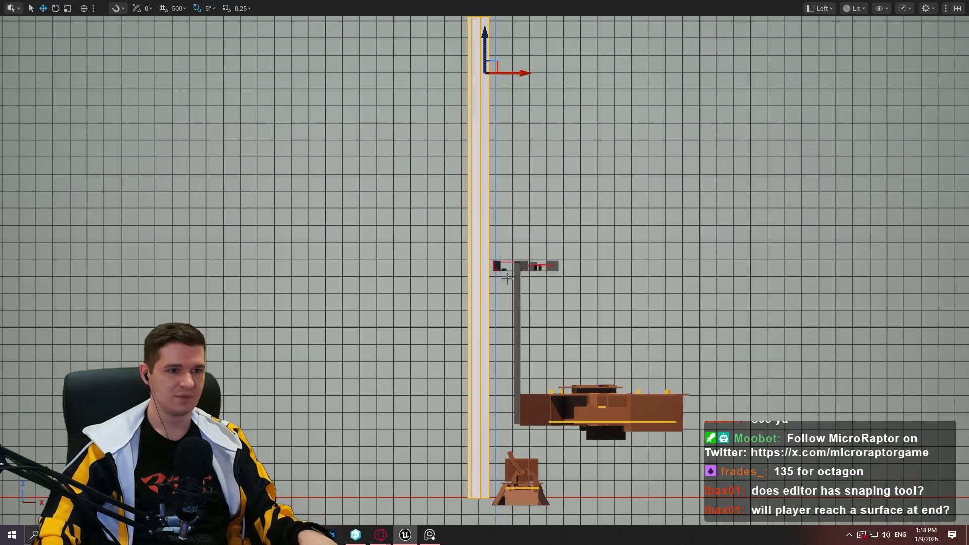
Pan and zoom the side view to frame the tall pillar above the platform
mouse_move(574, 332)
mouse_down()
mouse_move(582, 283)
mouse_move(536, 458)
mouse_up()
drag(507, 69, 501, 243)
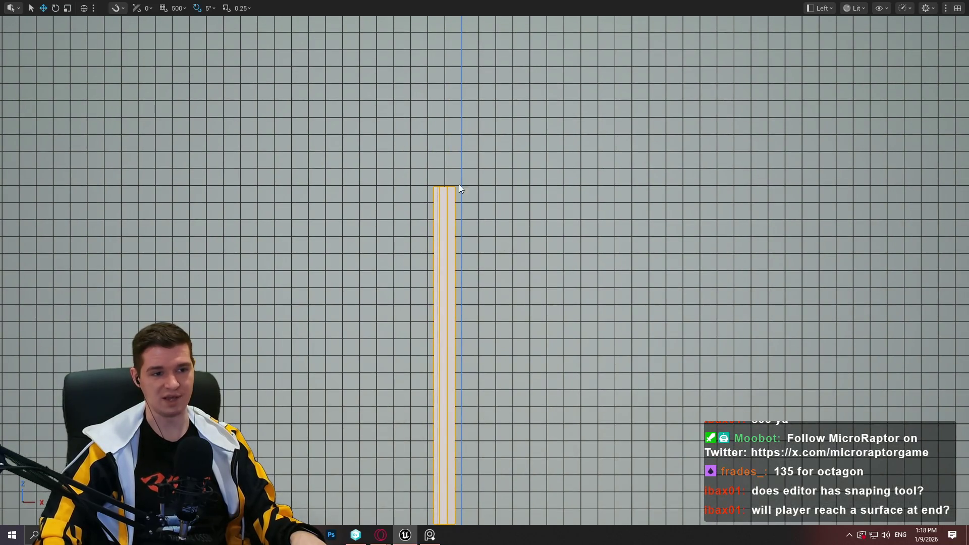
mouse_move(437, 273)
mouse_down()
mouse_move(471, 289)
mouse_move(549, 296)
mouse_move(535, 170)
mouse_move(504, 202)
mouse_move(519, 415)
mouse_move(530, 217)
mouse_move(570, 20)
mouse_move(598, 213)
mouse_move(570, 250)
mouse_up()
scroll(530, 222, up, 5)
scroll(598, 213, up, 3)
scroll(596, 214, down, 2)
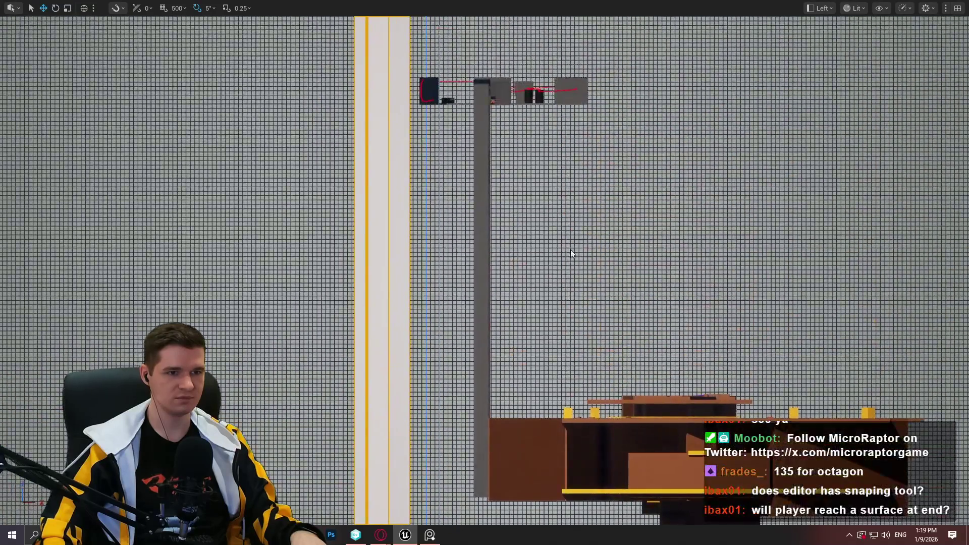
drag(581, 354, 585, 299)
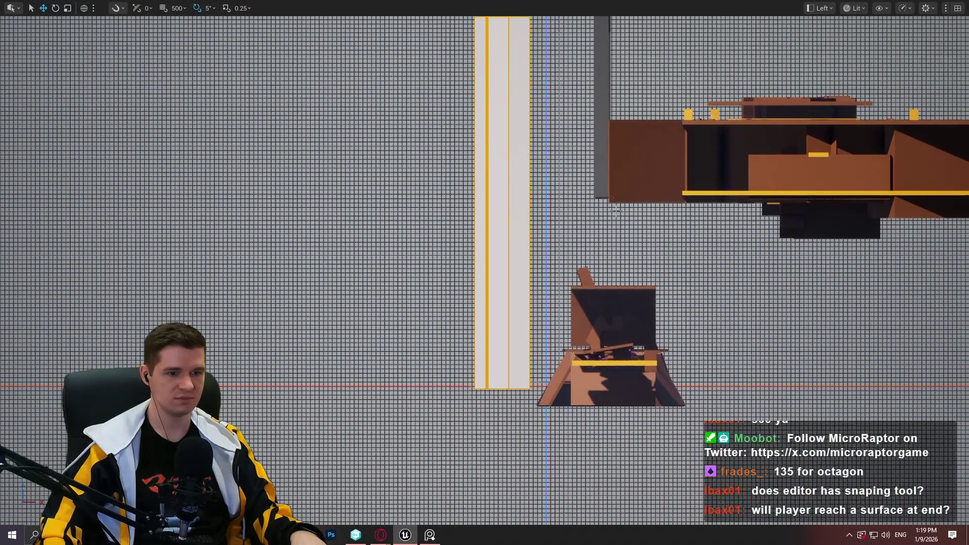
scroll(585, 299, up, 1)
scroll(568, 317, up, 1)
scroll(565, 310, down, 3)
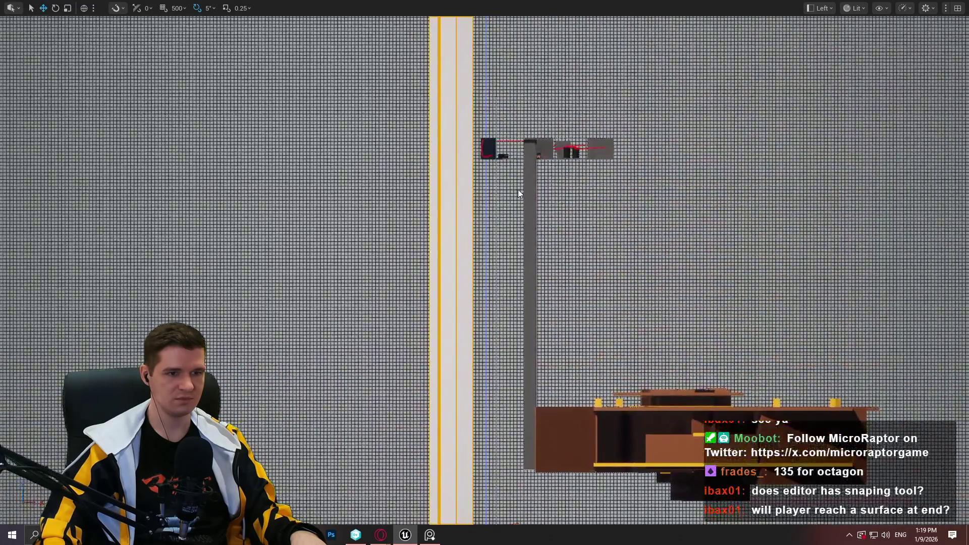
mouse_move(519, 190)
mouse_down()
mouse_move(519, 136)
mouse_move(509, 210)
mouse_up()
scroll(520, 128, down, 1)
scroll(523, 120, down, 1)
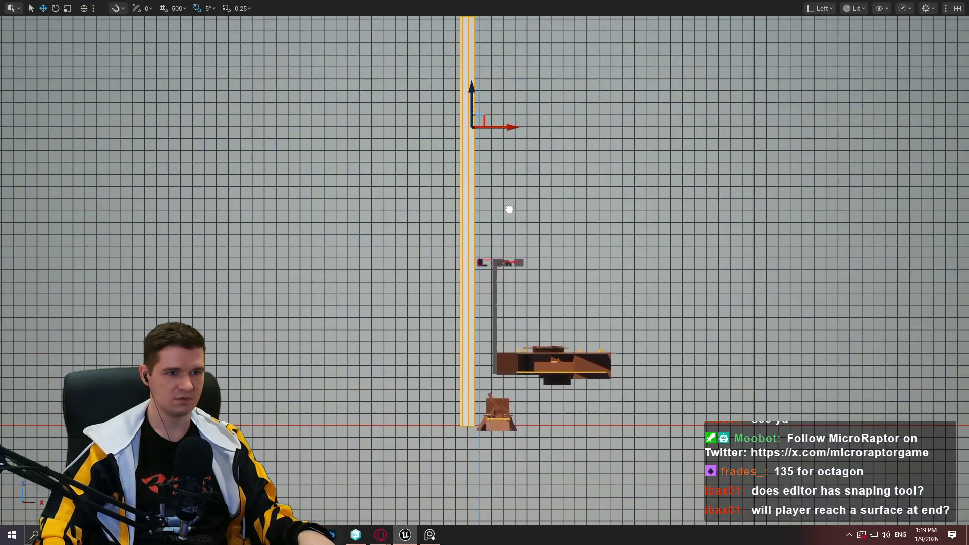
scroll(509, 187, up, 2)
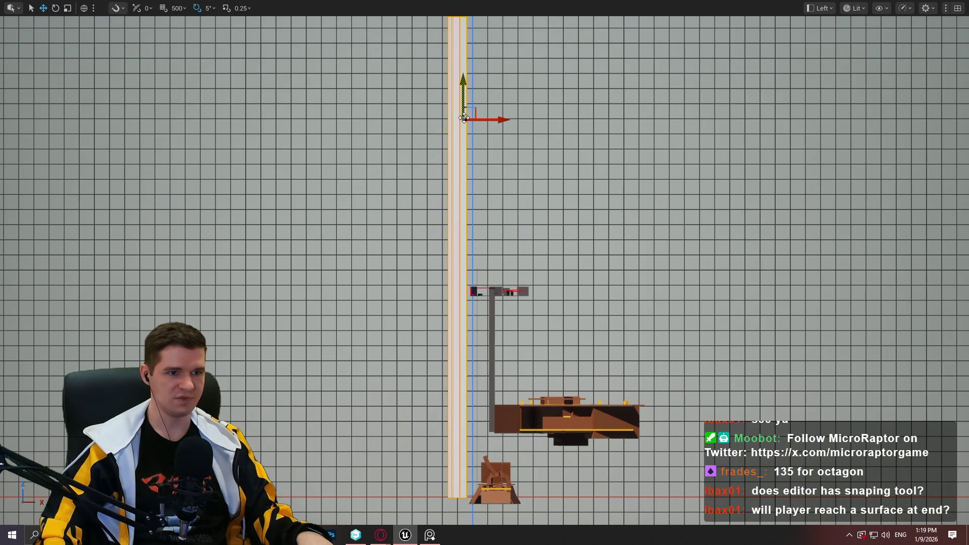
Try moving the tall pillar down, undo it, and measure from its origin
drag(463, 117, 464, 184)
key(ctrl+z)
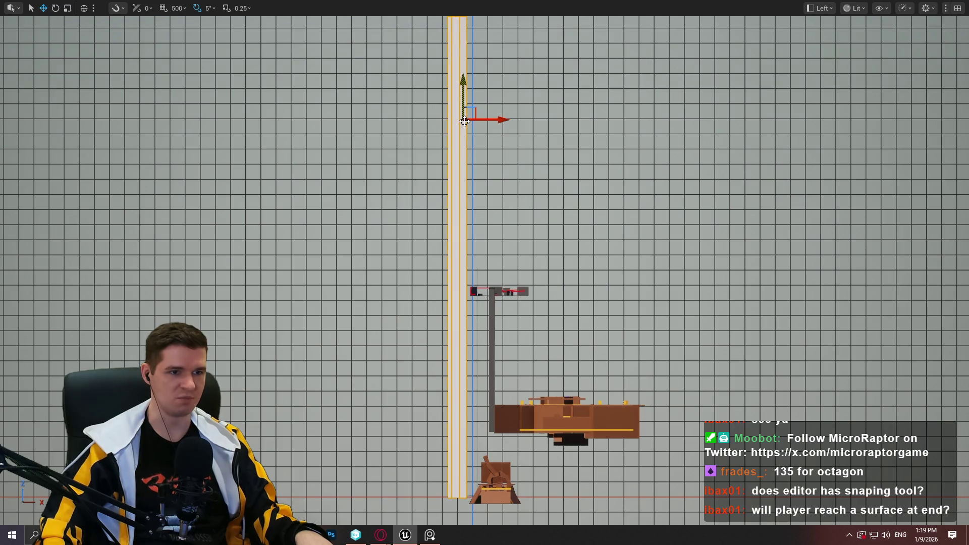
middle_click(464, 122)
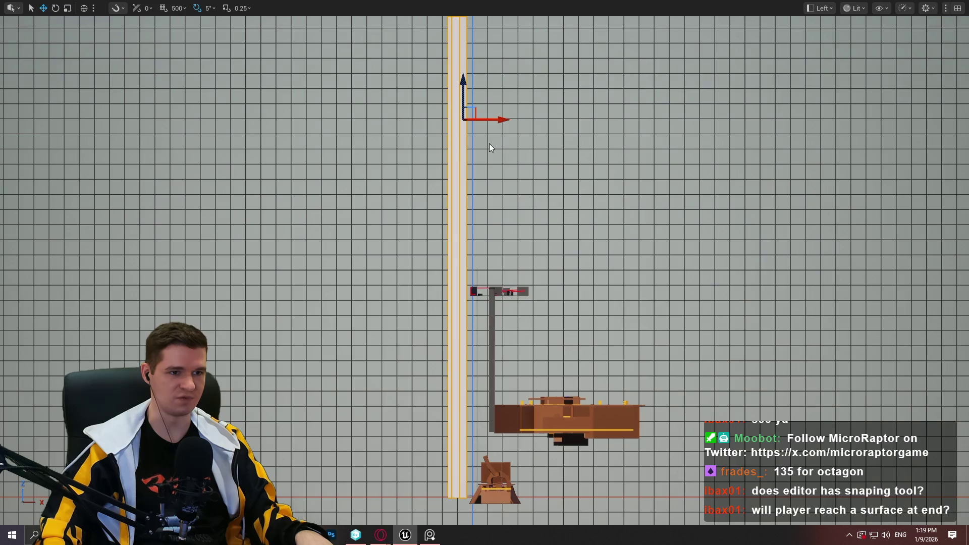
click(522, 152)
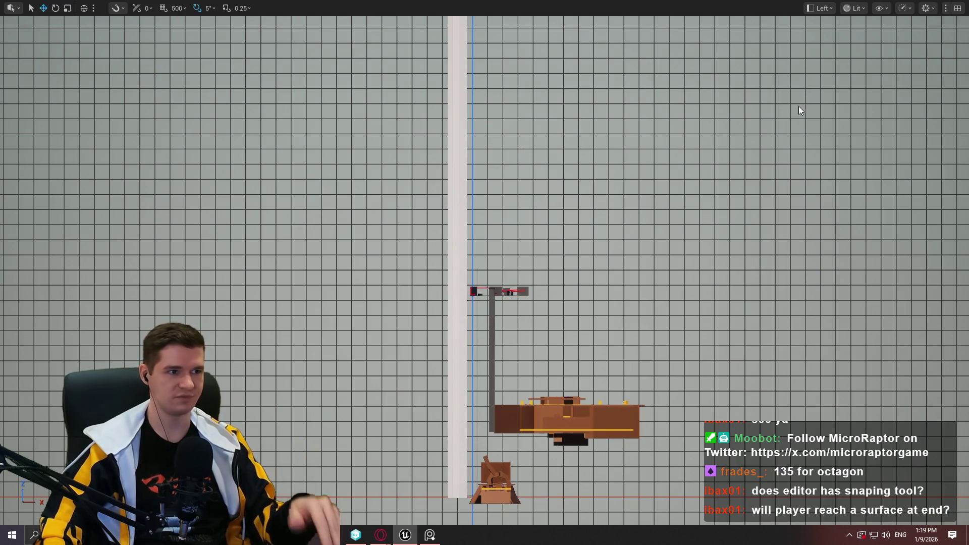
drag(798, 108, 727, 144)
Switch the viewport to Perspective and select the tall pink pillar
click(813, 7)
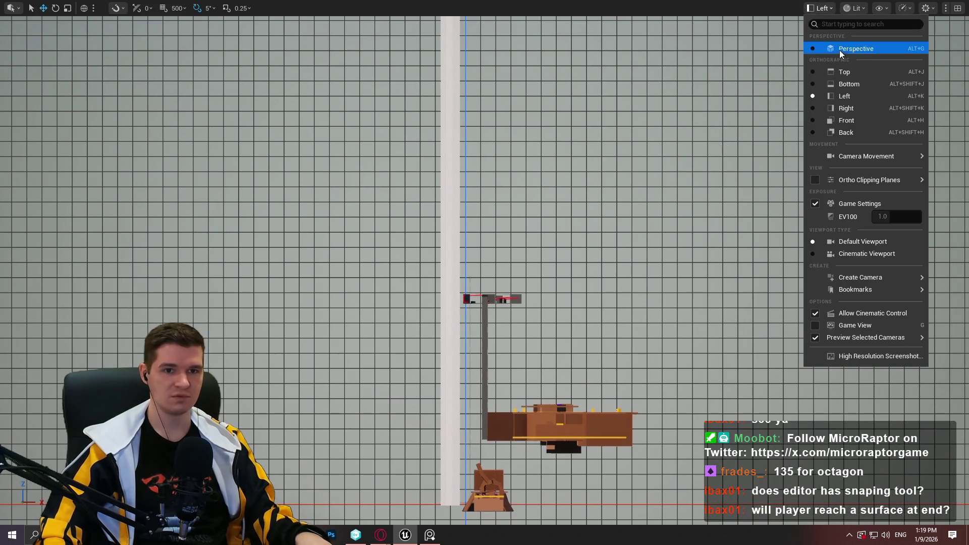
click(838, 47)
mouse_move(485, 272)
mouse_down()
mouse_move(444, 232)
mouse_move(494, 216)
mouse_move(489, 177)
mouse_move(475, 253)
mouse_move(527, 131)
mouse_up()
click(528, 130)
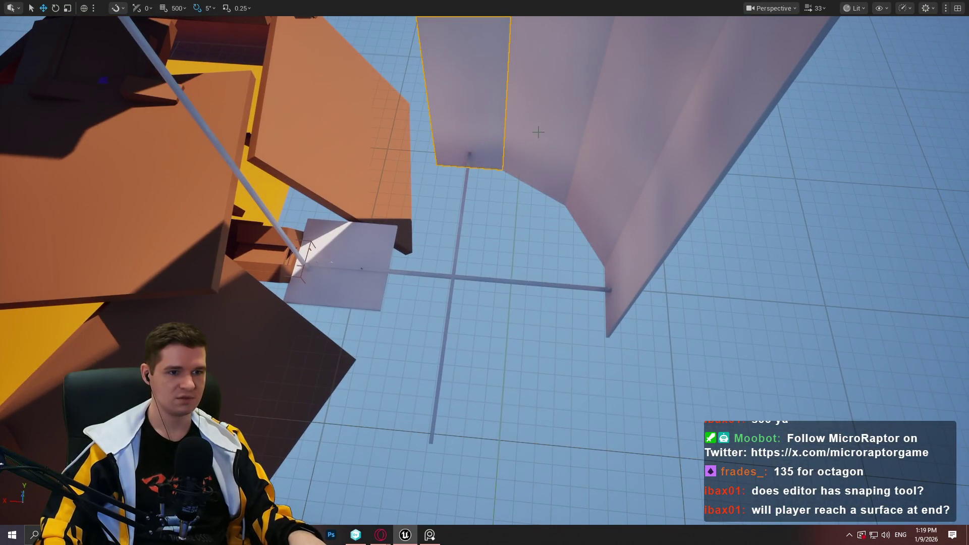
drag(618, 153, 545, 238)
scroll(596, 181, up, 1)
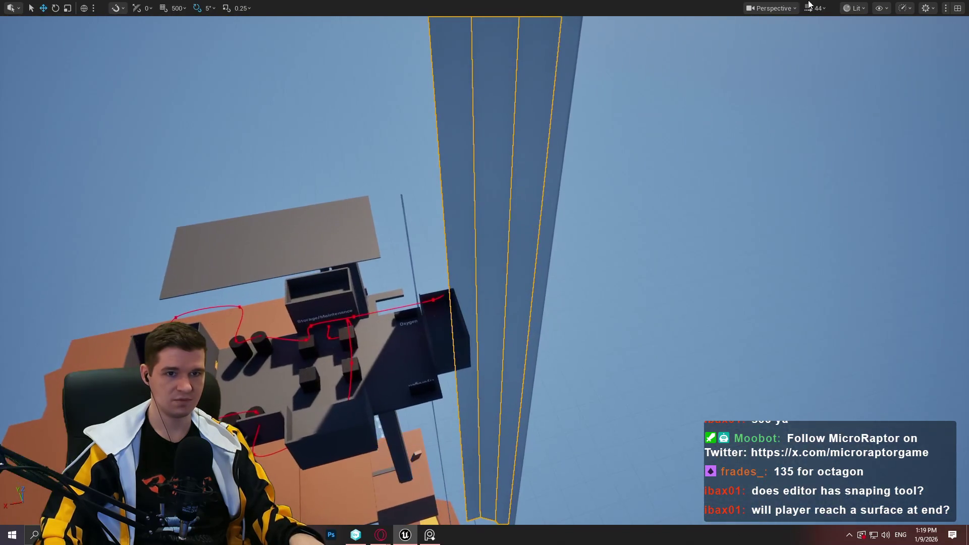
click(795, 8)
Switch to Top view and centre the wall-panel spline within the level
click(790, 72)
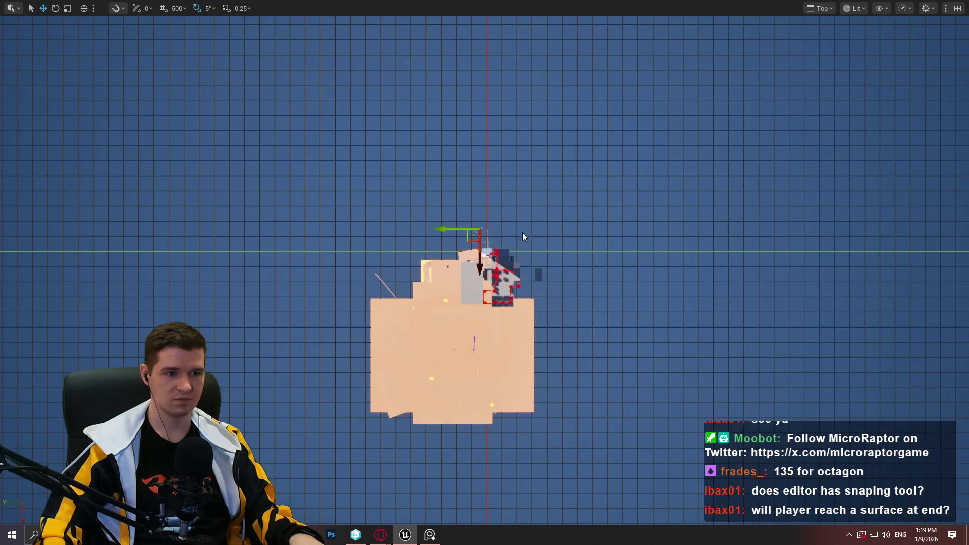
scroll(461, 207, up, 6)
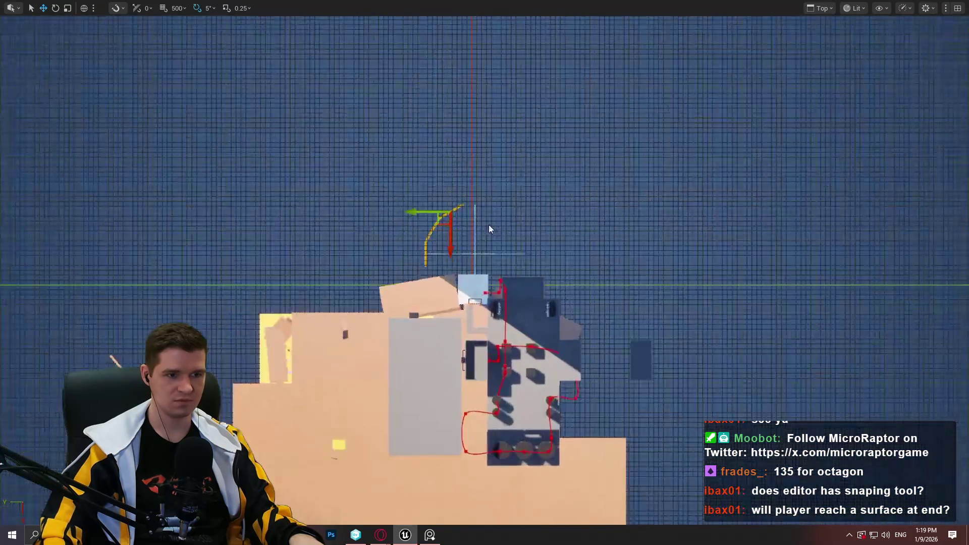
scroll(460, 239, up, 4)
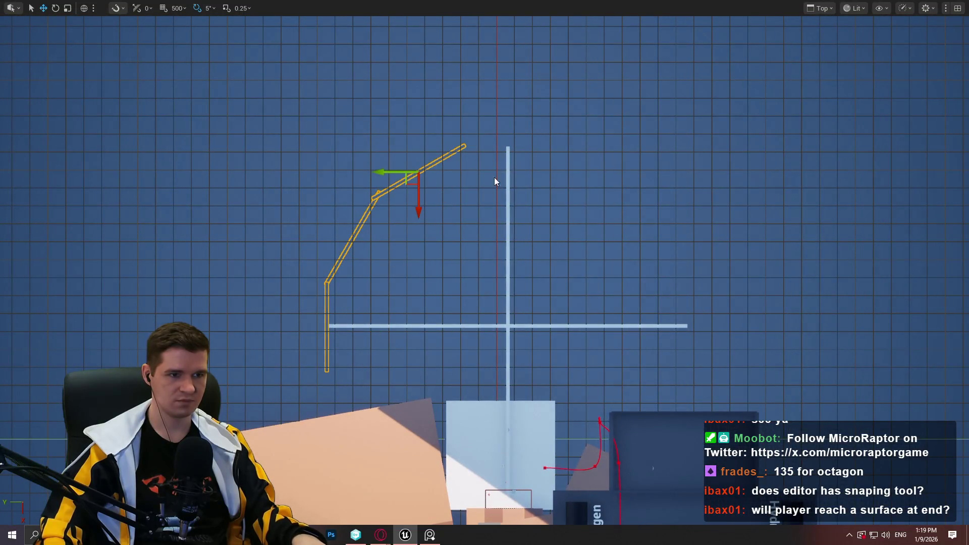
scroll(482, 208, down, 3)
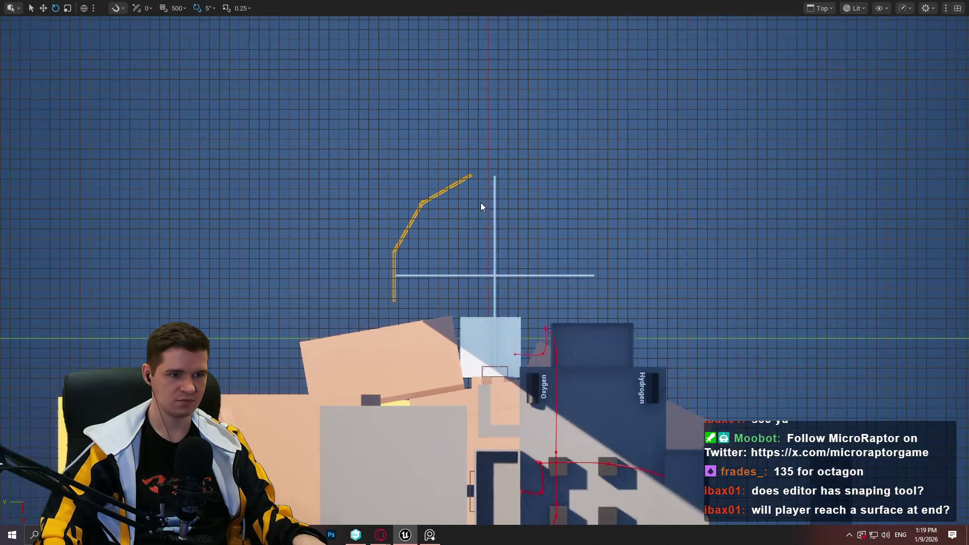
key(w)
mouse_move(482, 215)
mouse_down()
mouse_move(473, 172)
mouse_move(499, 268)
mouse_up()
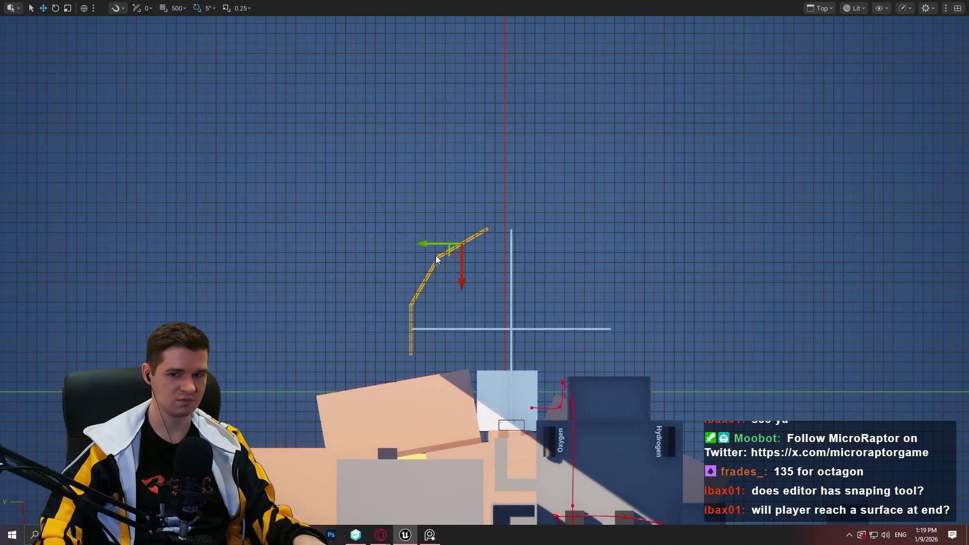
key(e)
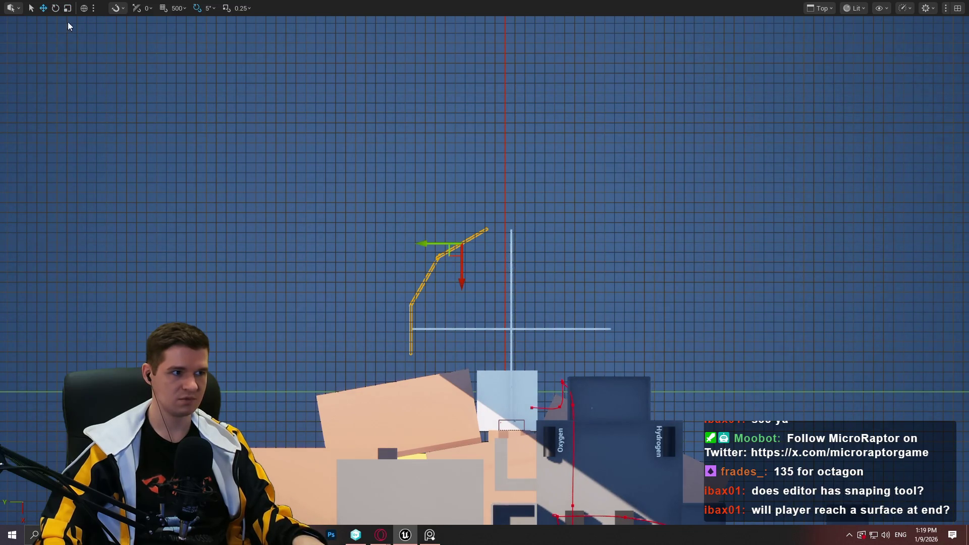
mouse_move(541, 244)
mouse_down()
mouse_move(574, 253)
mouse_move(580, 101)
mouse_up()
scroll(551, 182, down, 10)
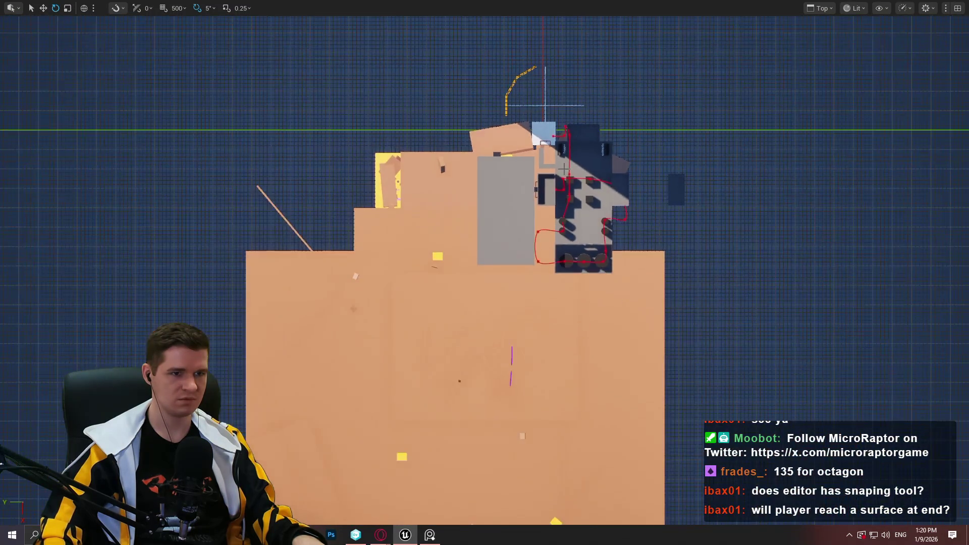
scroll(560, 167, down, 3)
scroll(559, 136, up, 5)
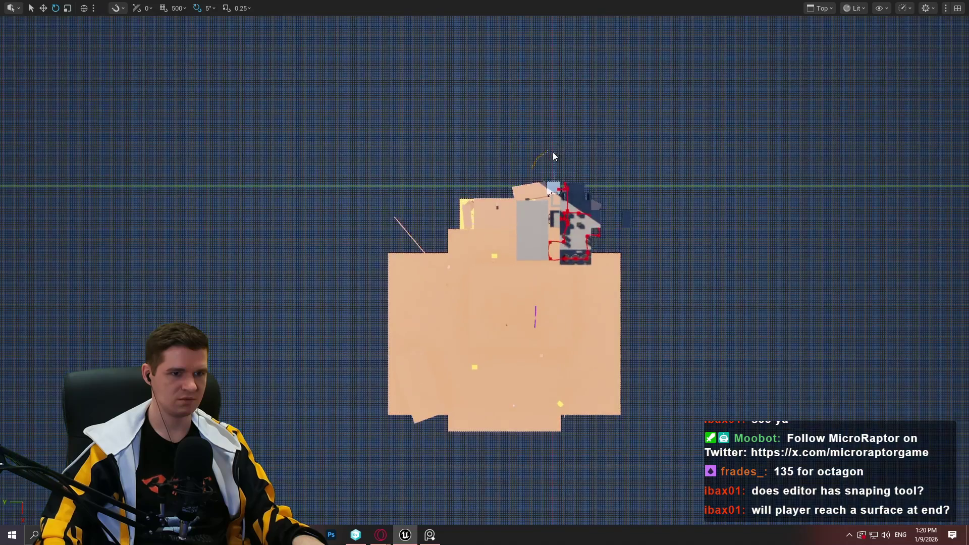
scroll(552, 162, up, 8)
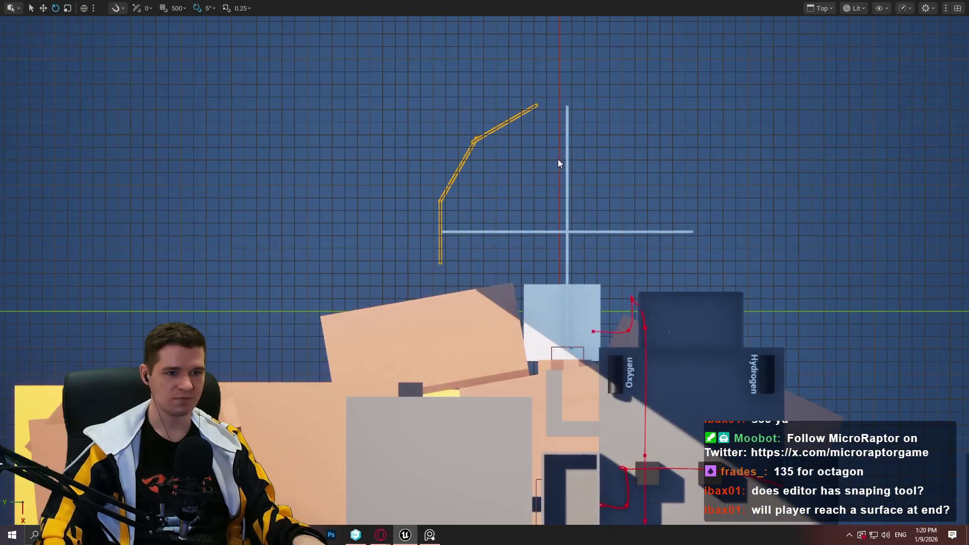
mouse_move(564, 168)
mouse_down()
mouse_move(550, 191)
mouse_move(516, 199)
mouse_up()
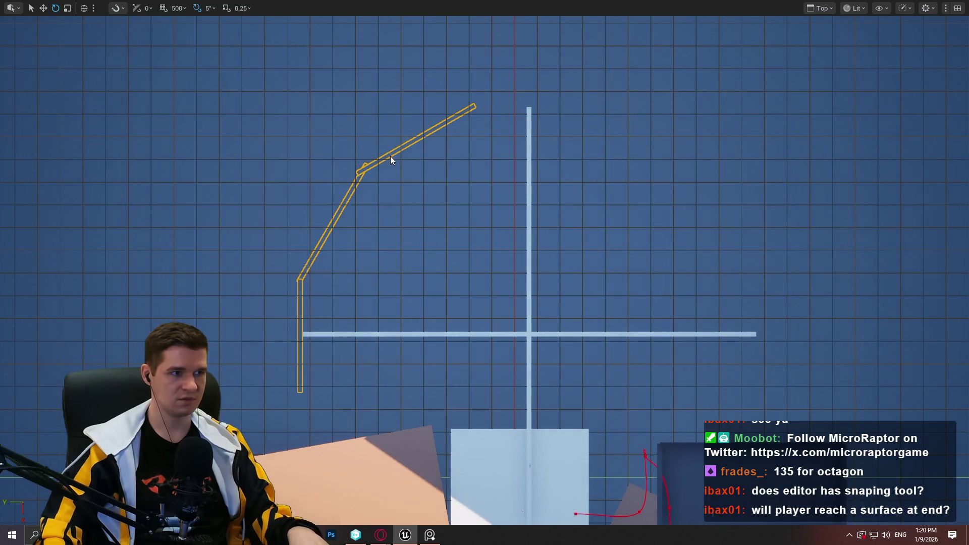
Move the wall-panel spline right along X, then return to Perspective view
click(44, 8)
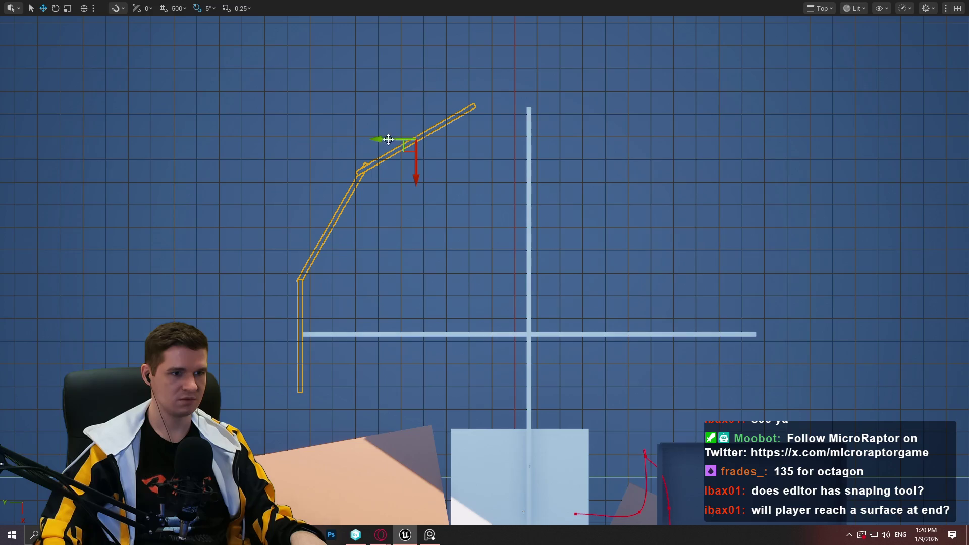
drag(388, 140, 551, 155)
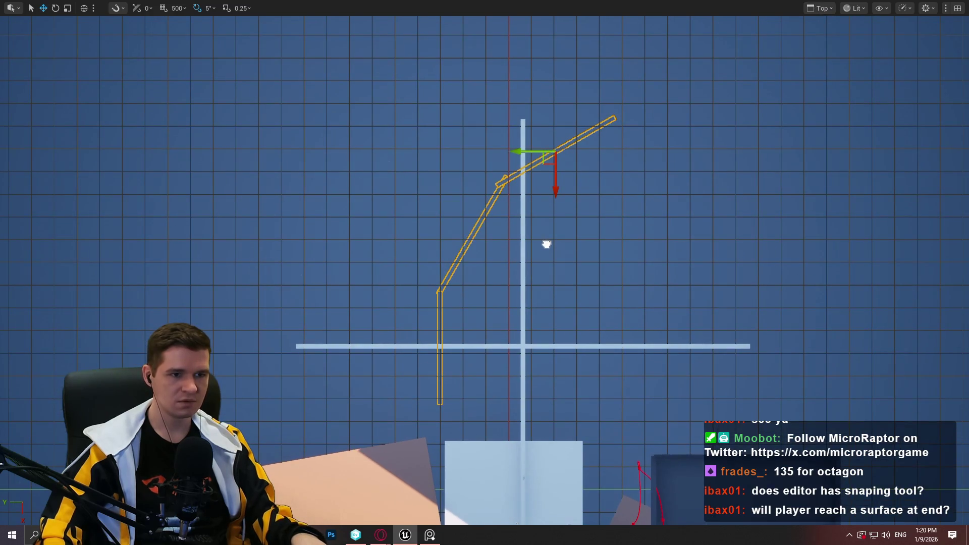
scroll(516, 213, up, 4)
scroll(499, 205, down, 5)
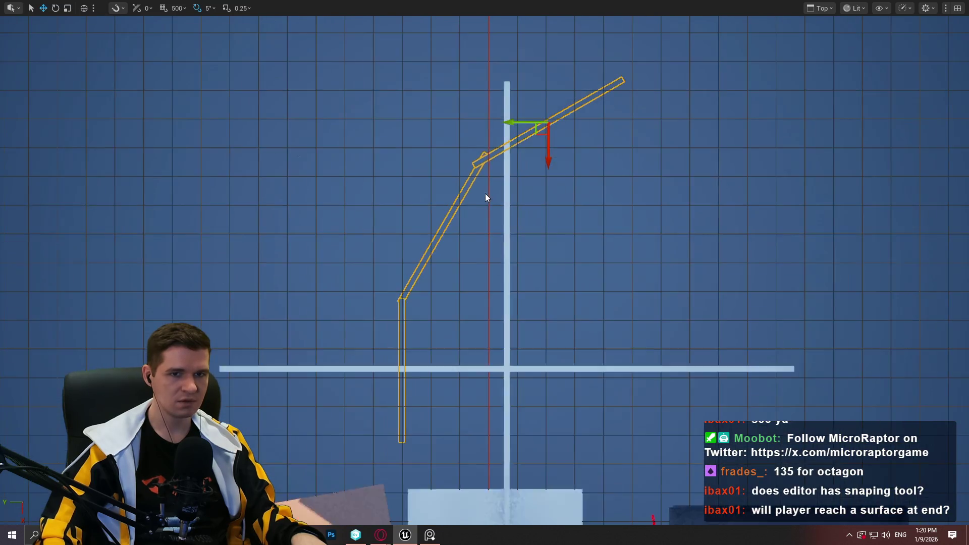
click(818, 9)
click(838, 47)
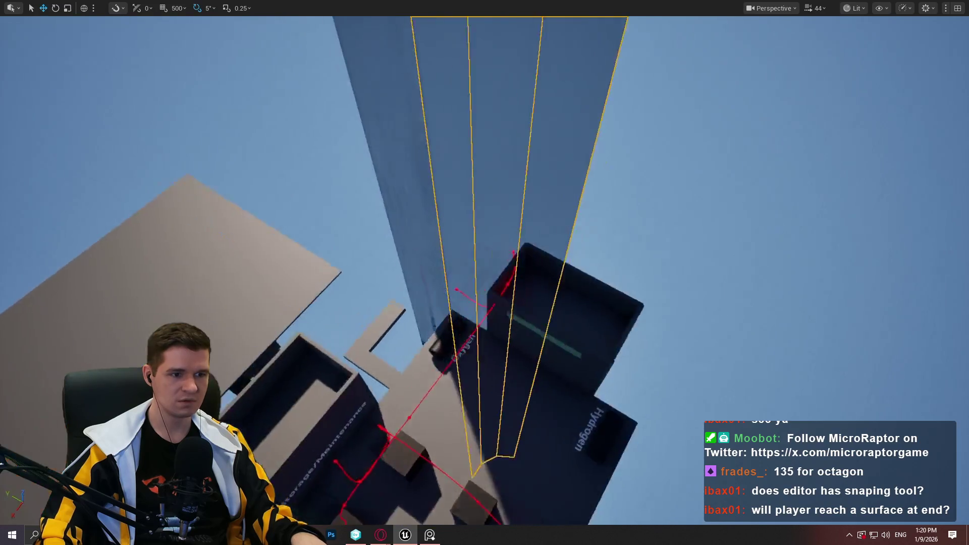
Delete the outlined mesh piece and select four of the shaft's cone panels
mouse_move(485, 272)
mouse_down()
mouse_move(434, 283)
mouse_move(484, 276)
mouse_move(484, 293)
mouse_move(480, 272)
mouse_move(439, 275)
mouse_move(495, 274)
mouse_up()
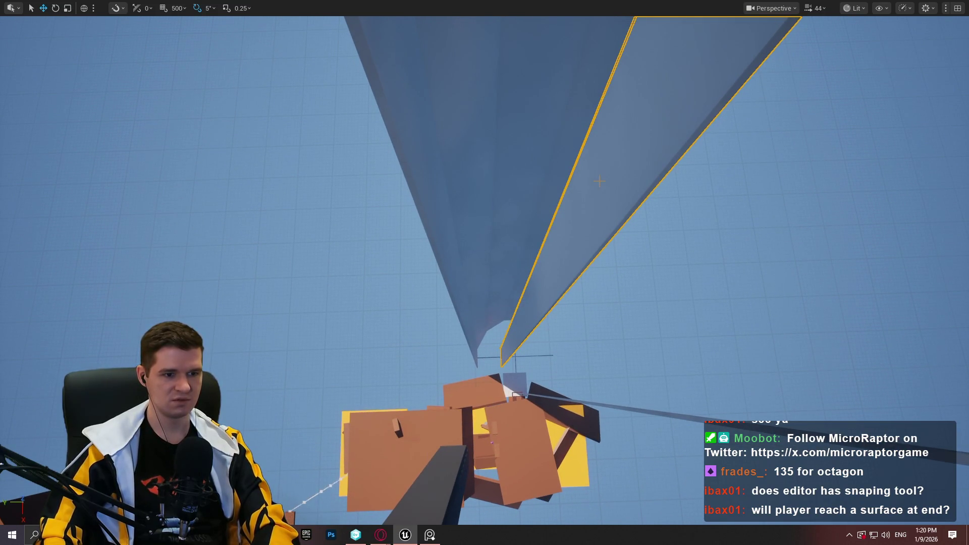
key(Delete)
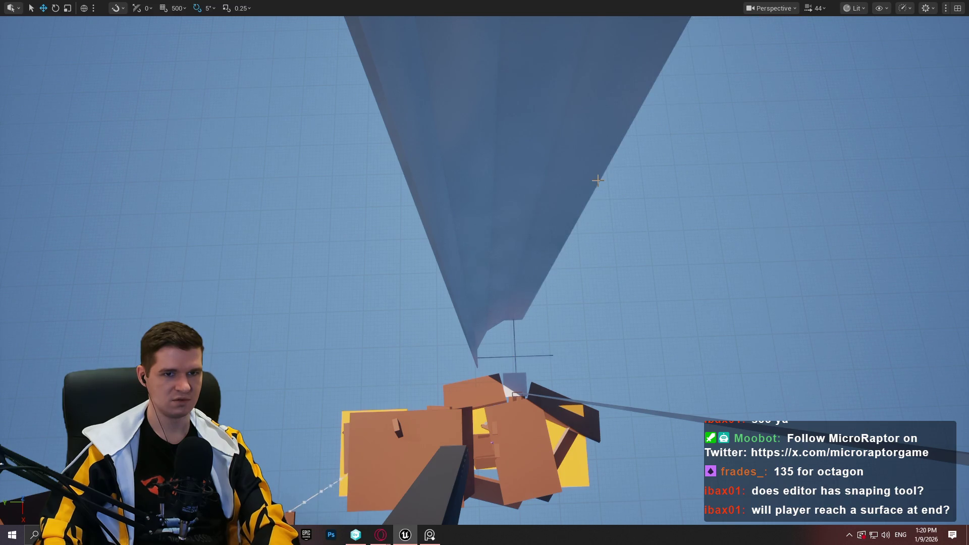
click(526, 211)
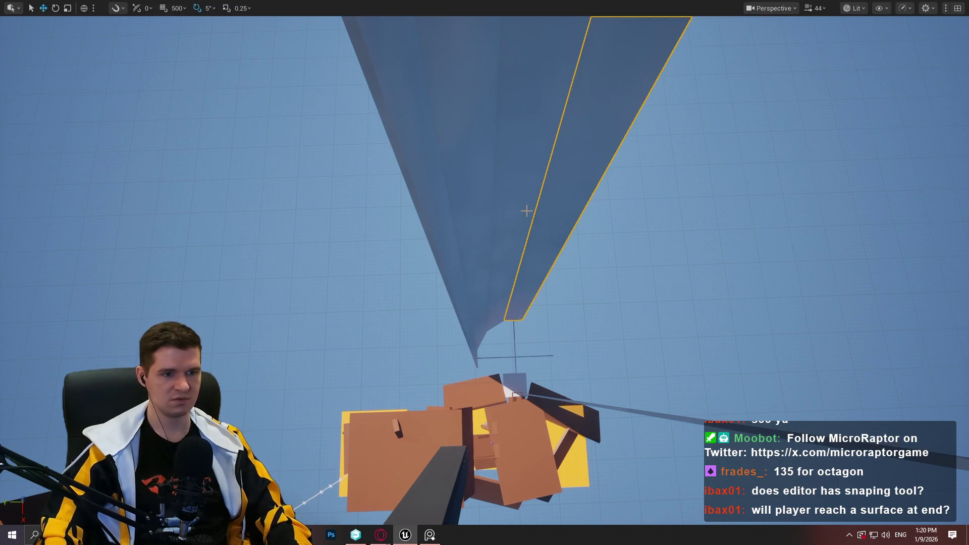
click(518, 202)
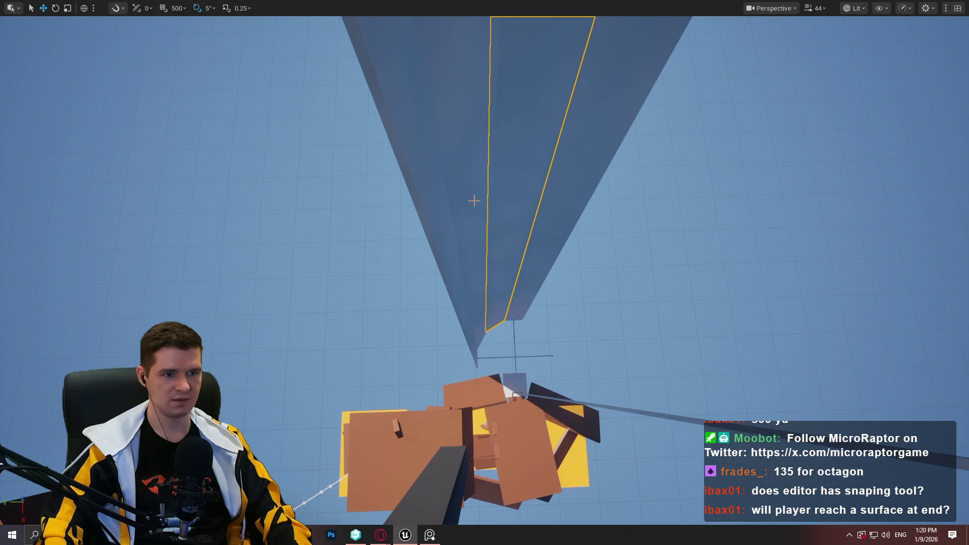
ctrl+click(454, 203)
ctrl+click(443, 206)
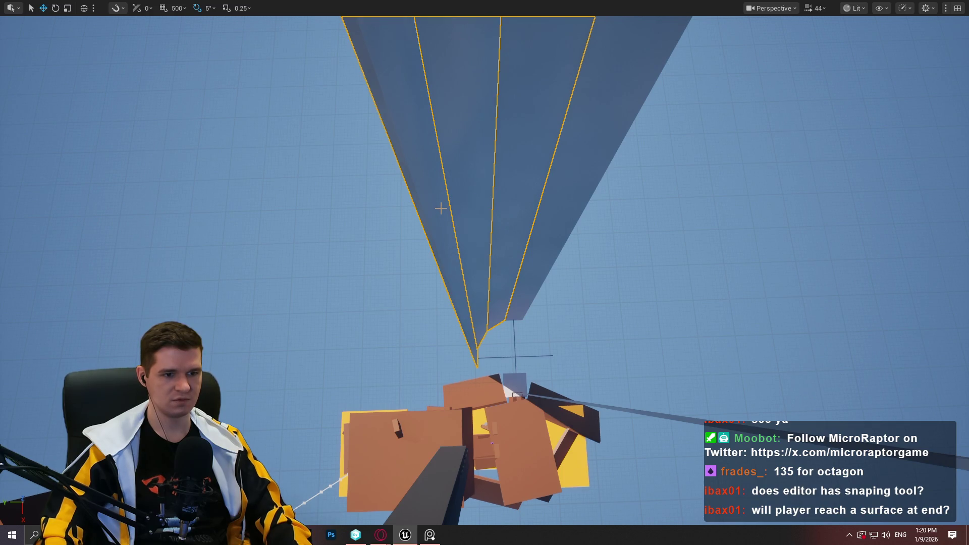
Adjust the cone panel selection and switch to the orthographic Left view
ctrl+click(547, 221)
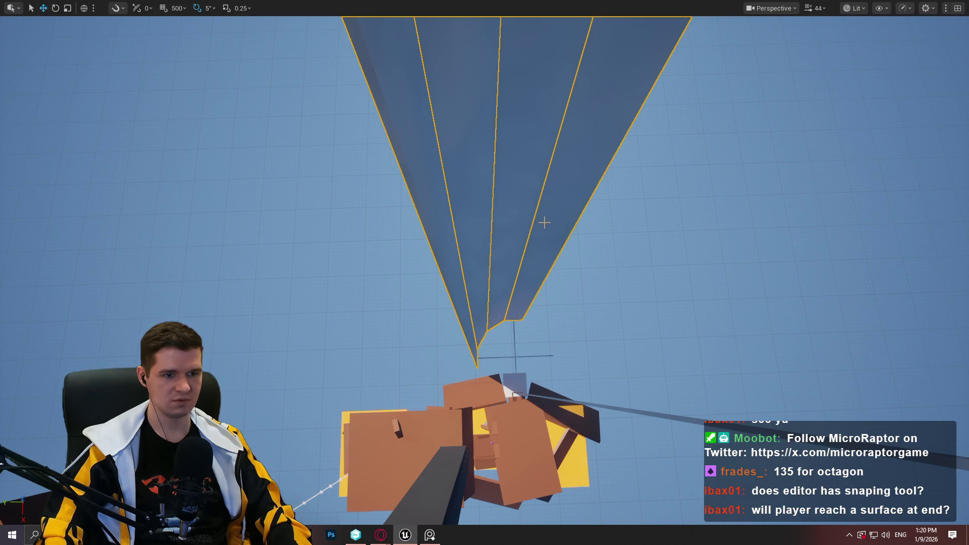
ctrl+click(546, 222)
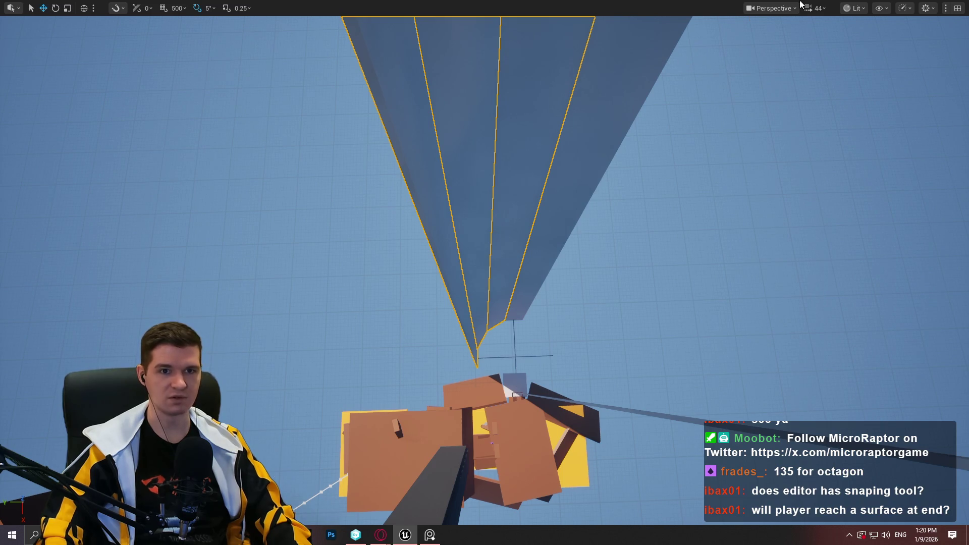
click(768, 7)
click(802, 96)
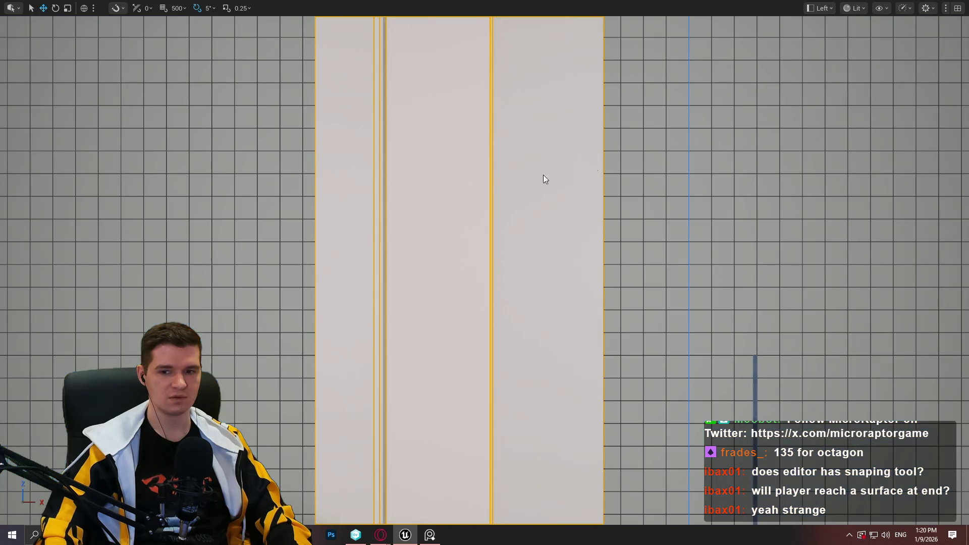
Rotate the selected panels in Left view so the shaft stands vertically above the platforms
scroll(512, 227, down, 6)
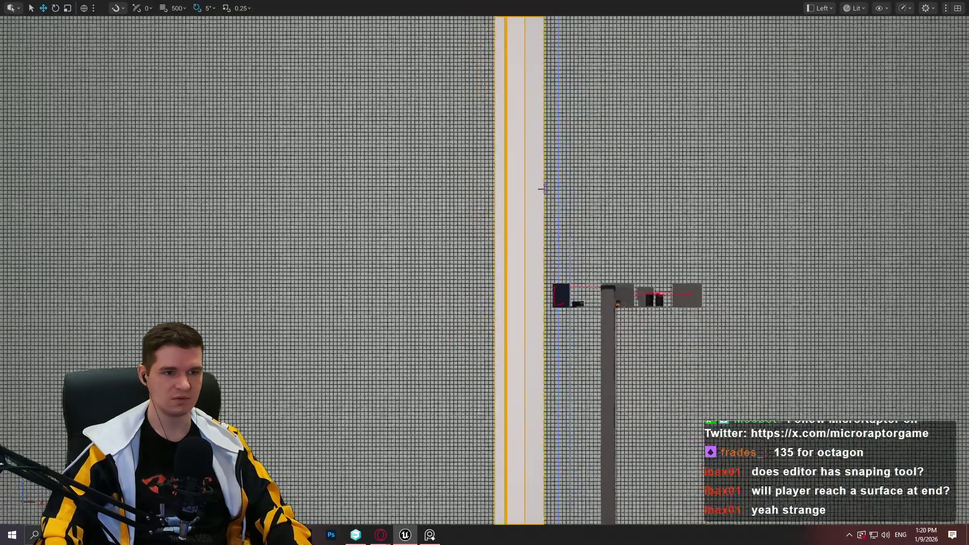
scroll(552, 172, up, 3)
scroll(626, 106, up, 2)
key(e)
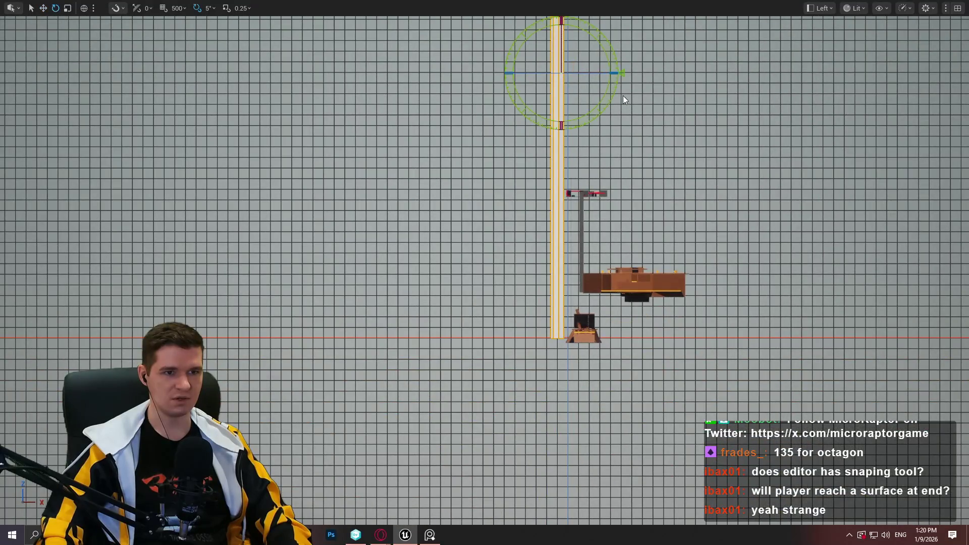
drag(692, 82, 675, 186)
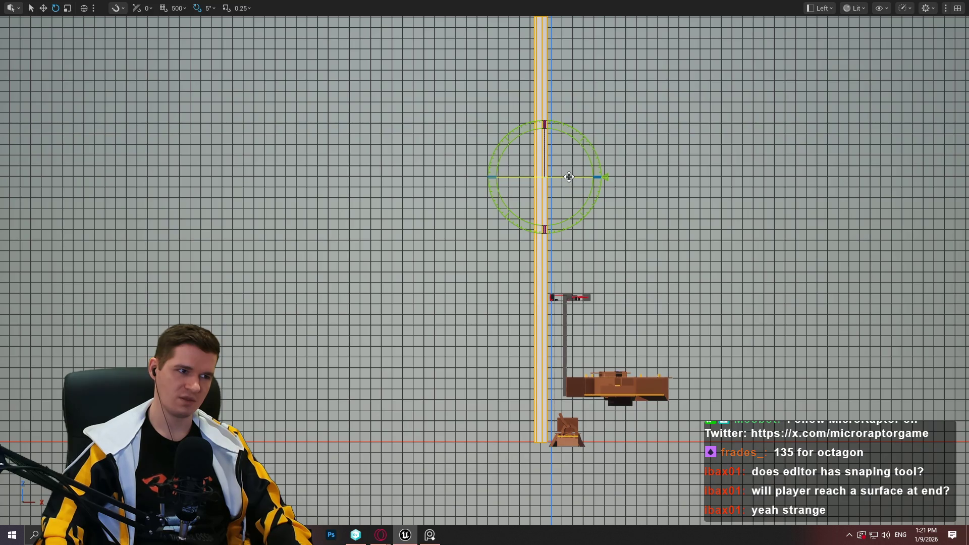
mouse_move(569, 176)
mouse_down()
mouse_move(610, 181)
mouse_move(546, 180)
mouse_up()
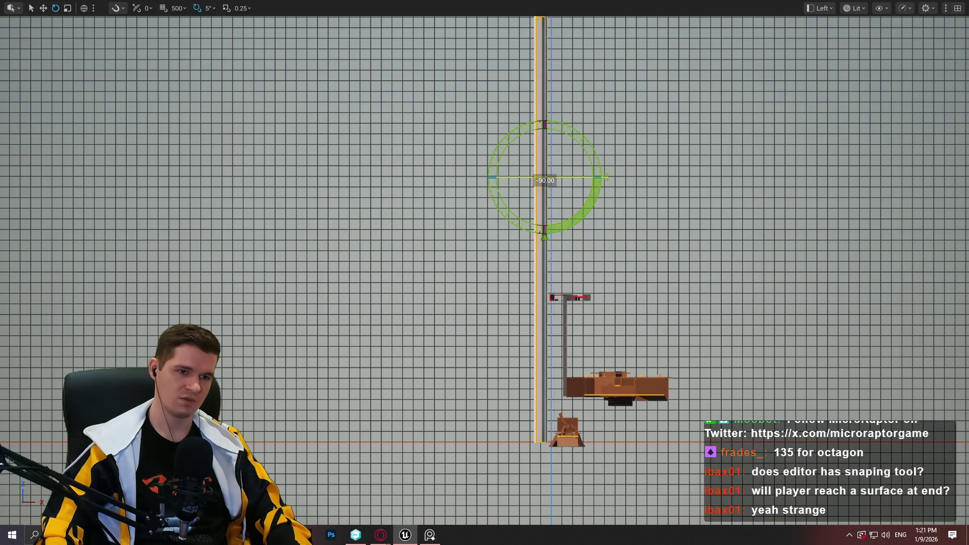
click(811, 9)
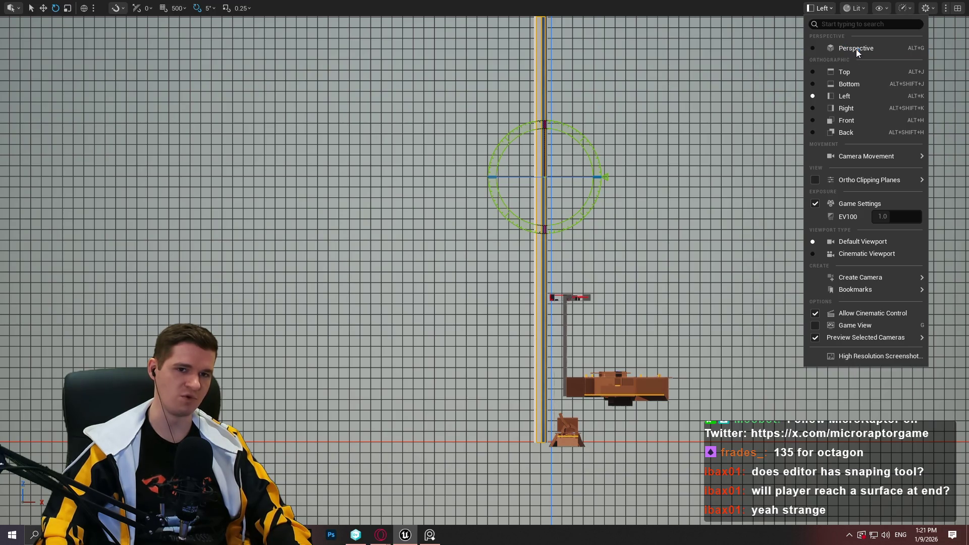
Switch the viewport to Perspective, then to the Top orthographic view
click(857, 49)
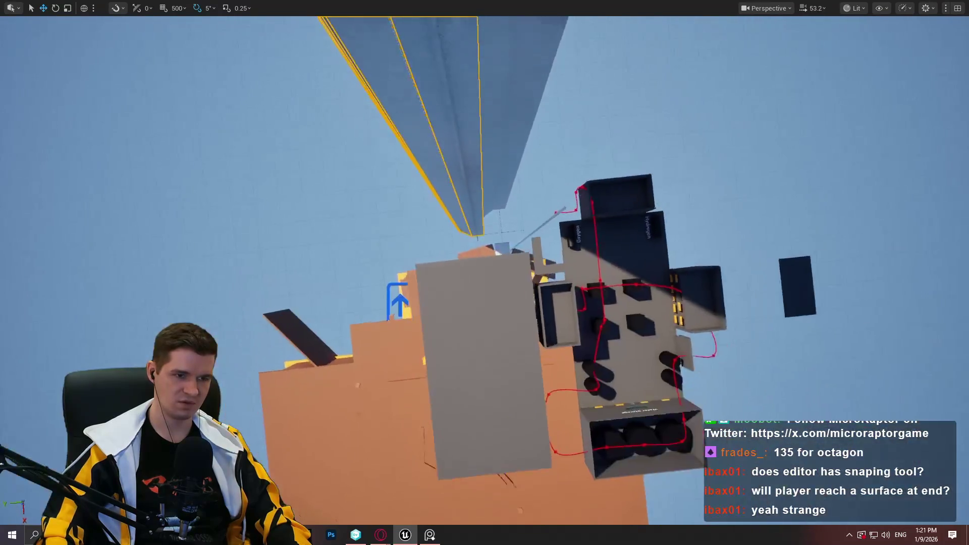
click(776, 11)
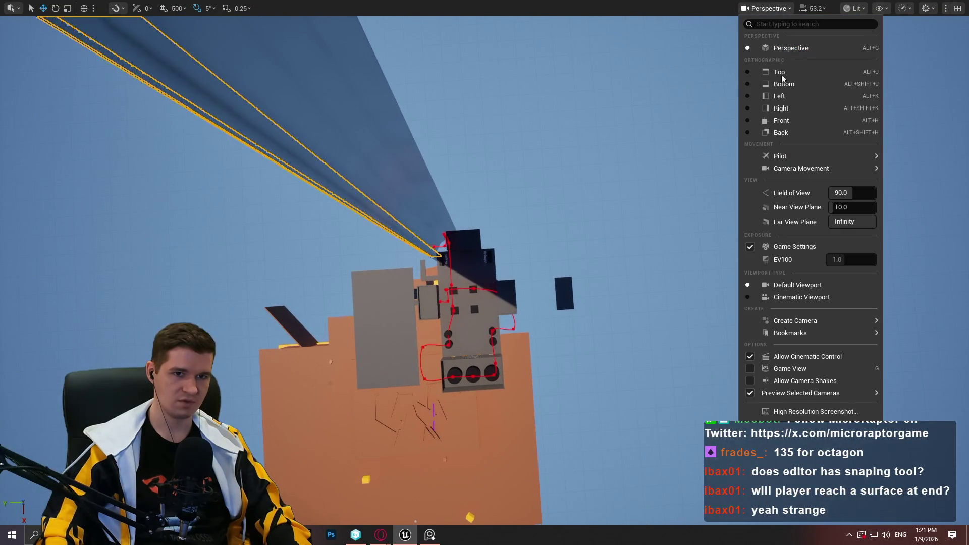
click(781, 73)
scroll(475, 344, up, 8)
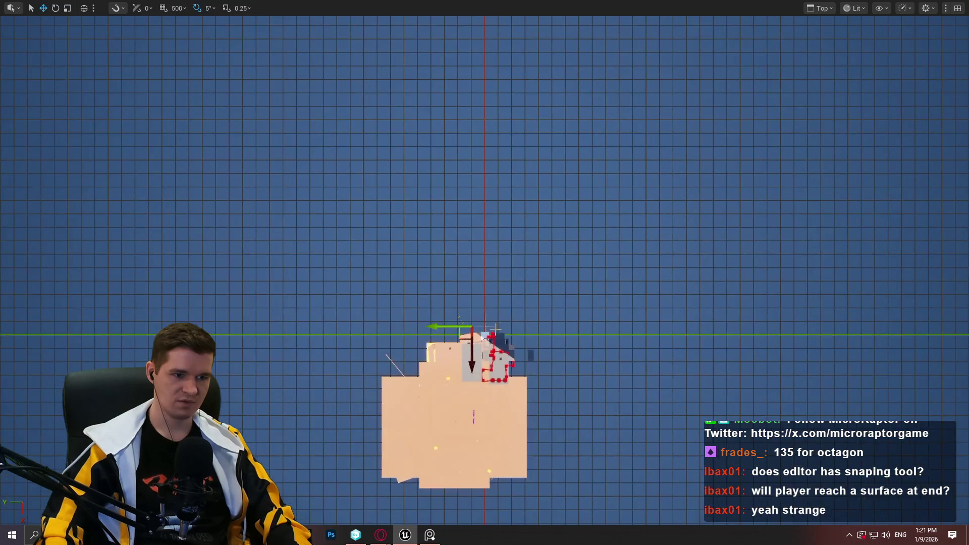
Move the orange spline onto the light-blue block's lower edge, then return to Perspective
scroll(479, 312, up, 2)
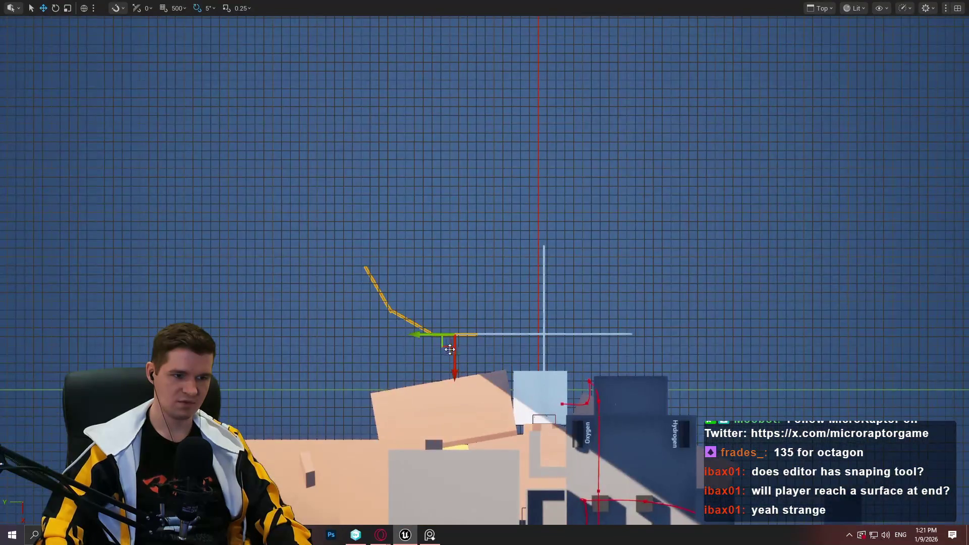
mouse_move(447, 344)
mouse_down()
mouse_move(669, 316)
mouse_move(525, 392)
mouse_up()
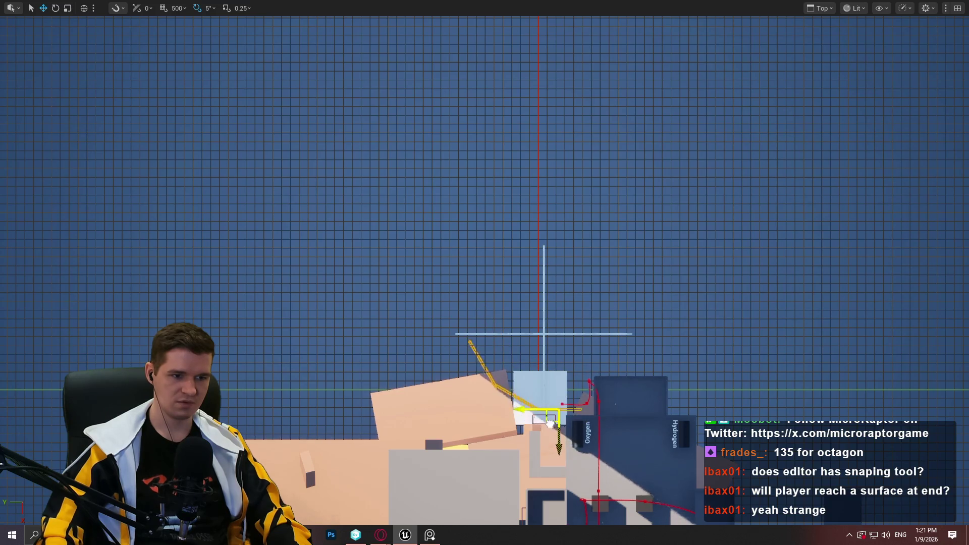
mouse_move(541, 408)
mouse_down()
mouse_move(536, 429)
mouse_move(547, 406)
mouse_move(525, 419)
mouse_move(533, 424)
mouse_move(537, 394)
mouse_move(535, 430)
mouse_up()
scroll(535, 431, up, 8)
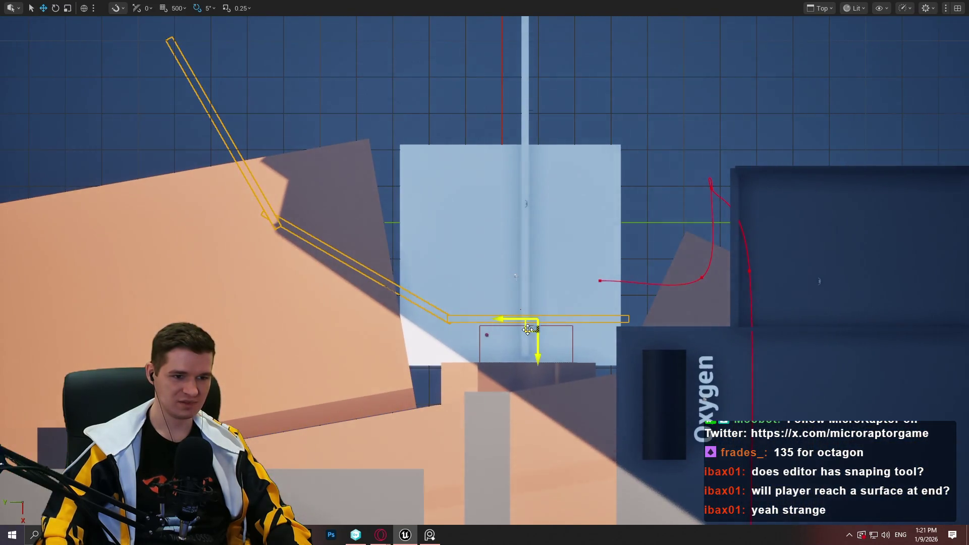
mouse_move(528, 330)
mouse_down()
mouse_move(504, 369)
mouse_move(515, 368)
mouse_up()
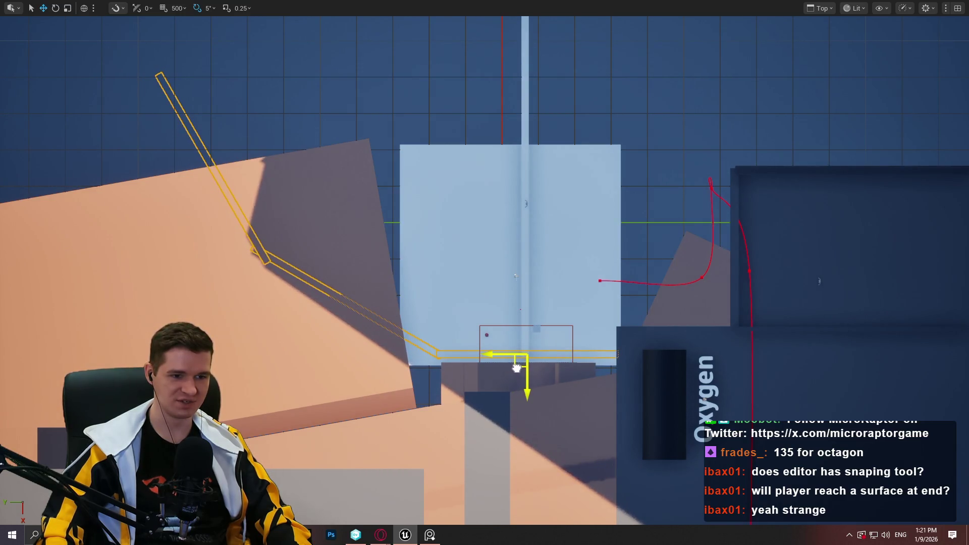
mouse_move(560, 260)
mouse_down()
mouse_move(562, 158)
mouse_move(632, 385)
mouse_up()
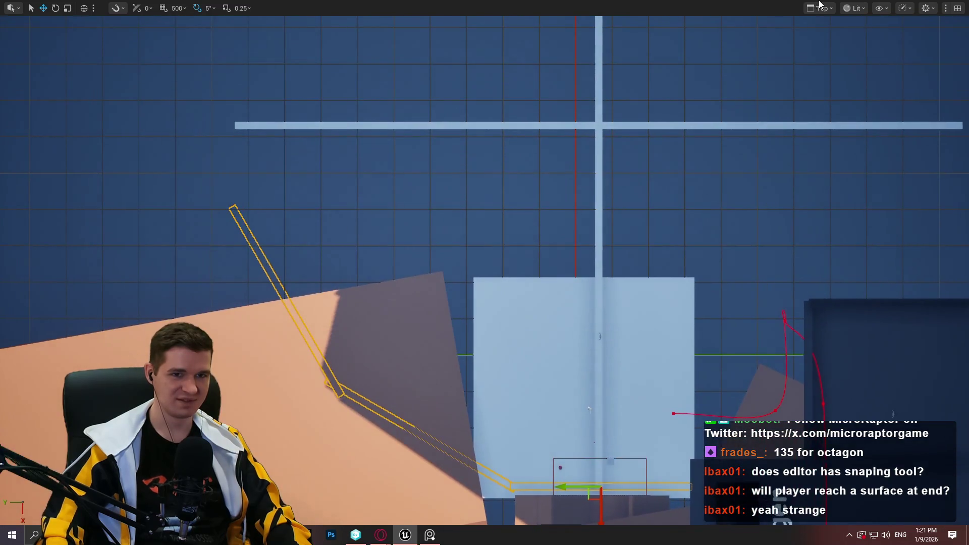
click(818, 8)
click(833, 48)
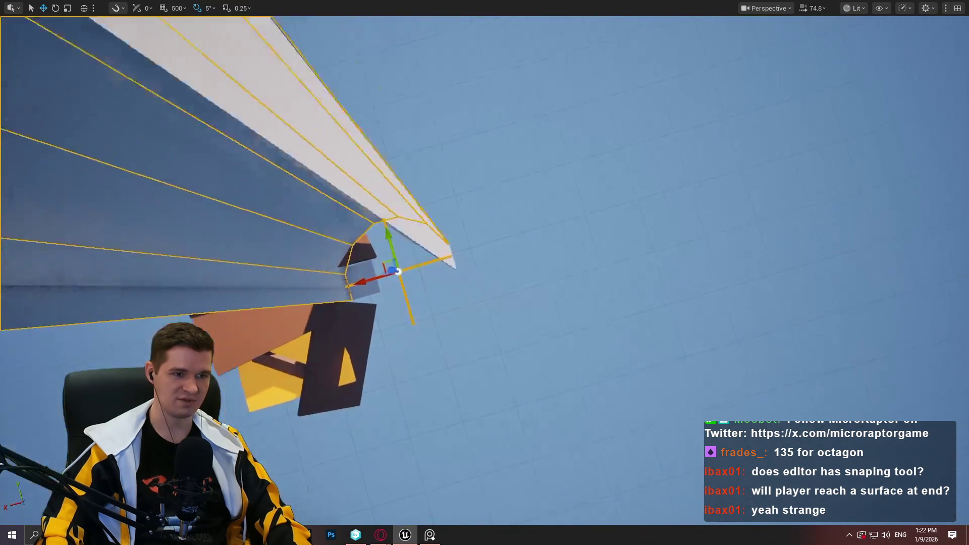
Turn the ring of shaft panels 180 degrees, then clear the selection
key(e)
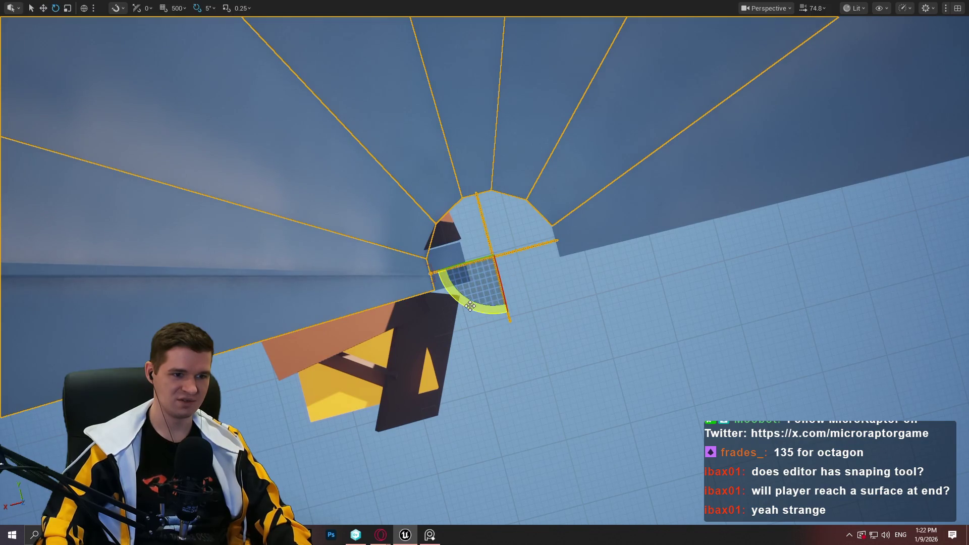
mouse_move(474, 308)
mouse_down()
mouse_move(567, 246)
mouse_move(551, 241)
mouse_up()
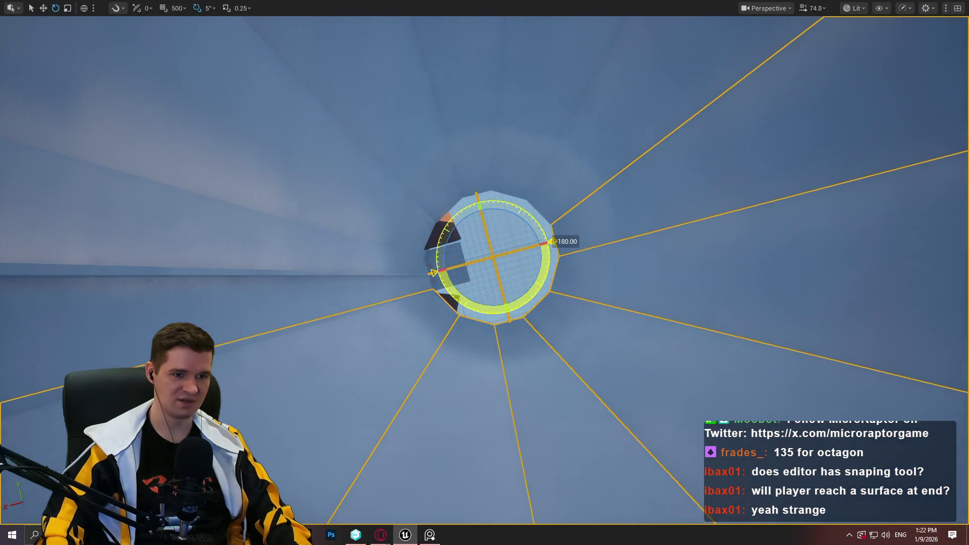
key(ctrl+z)
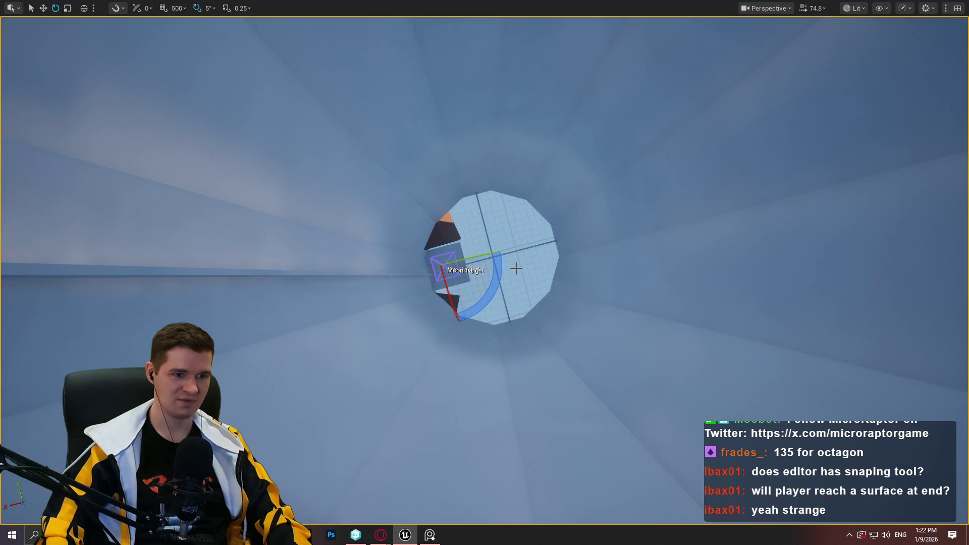
Fly into the shaft, select the horizontal beam, and rise through the octagon opening
mouse_move(522, 251)
mouse_down()
mouse_move(492, 270)
mouse_move(495, 297)
mouse_up()
click(497, 292)
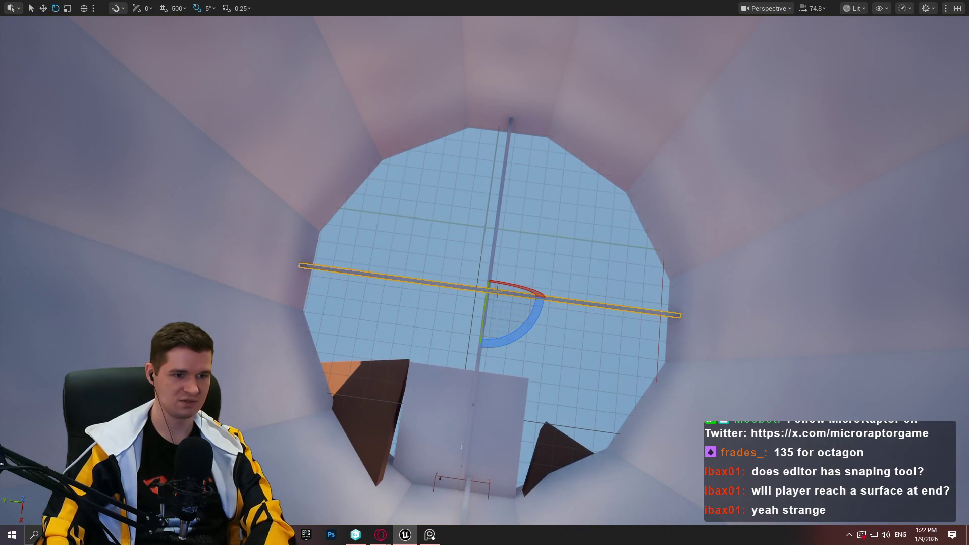
mouse_move(497, 292)
mouse_down()
mouse_move(505, 232)
mouse_move(505, 263)
mouse_move(482, 248)
mouse_move(404, 328)
mouse_up()
key(w)
scroll(475, 257, down, 2)
scroll(431, 301, down, 3)
scroll(422, 310, down, 3)
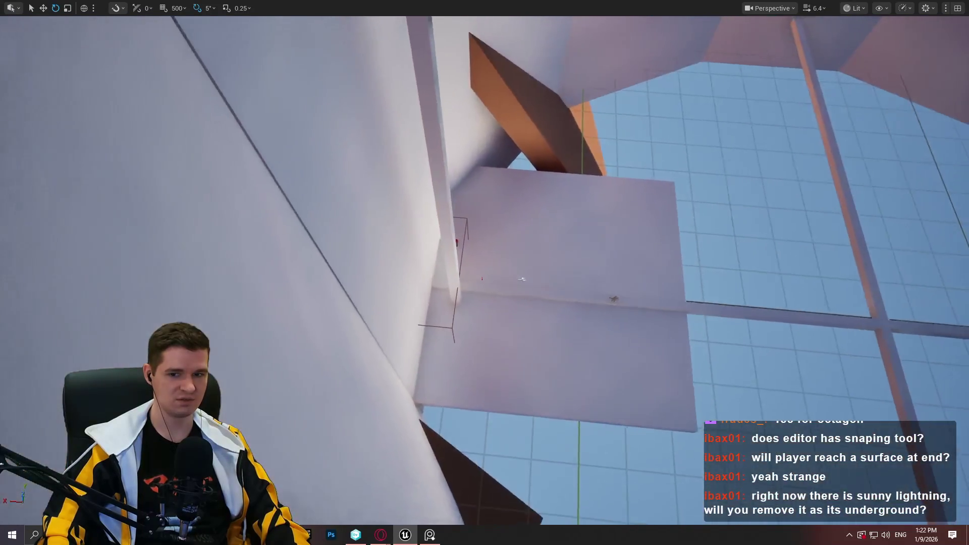
Look around inside the tunnel up toward the sky, then exit immersive mode with F11
drag(297, 279, 296, 279)
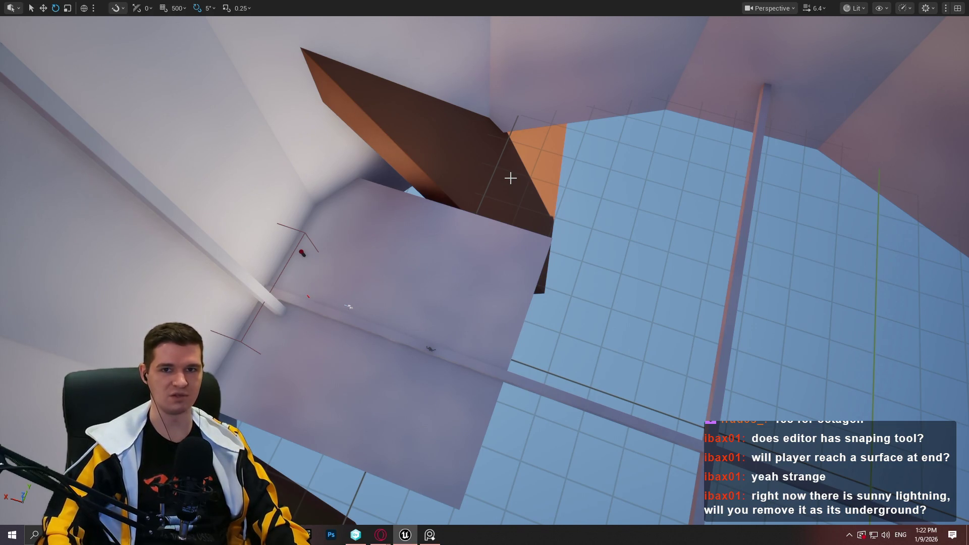
drag(471, 125, 478, 144)
drag(415, 131, 415, 131)
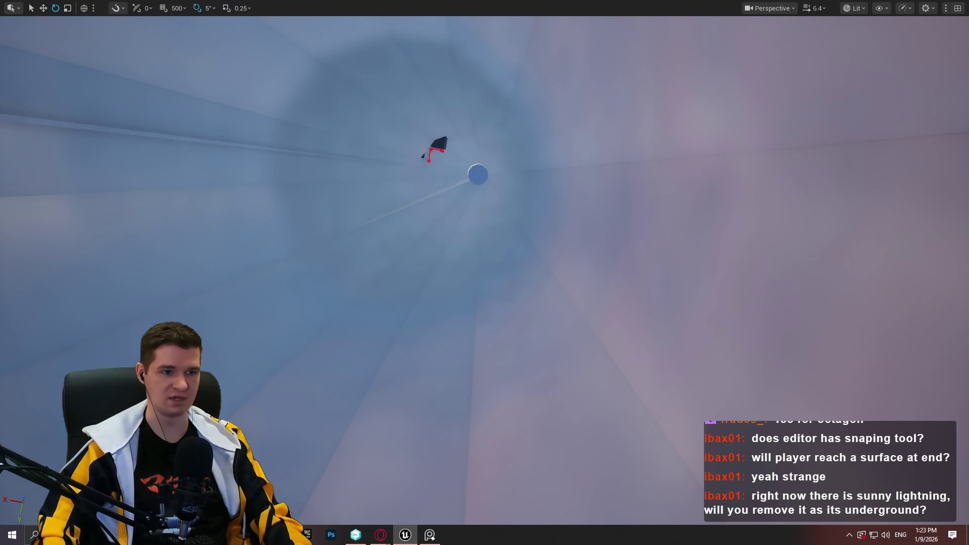
drag(477, 220, 476, 220)
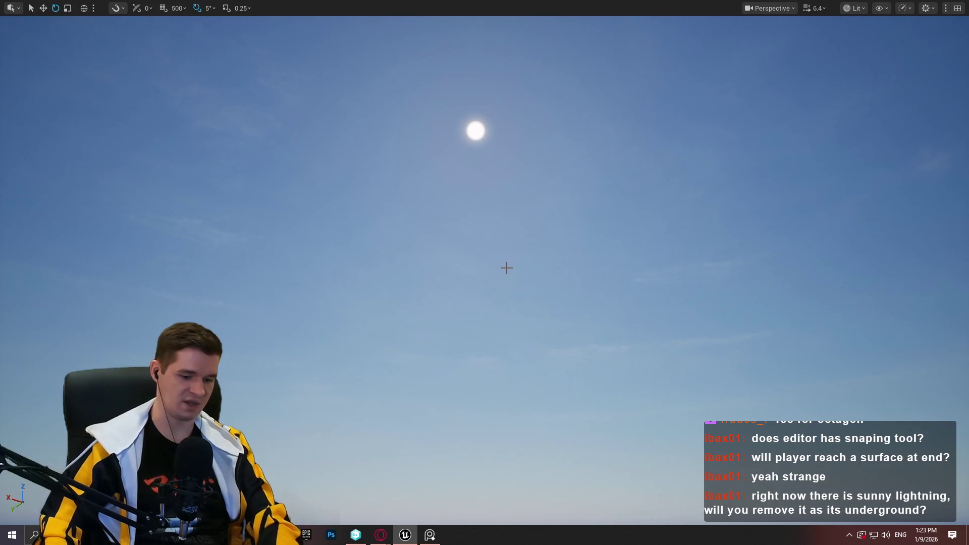
key(F11)
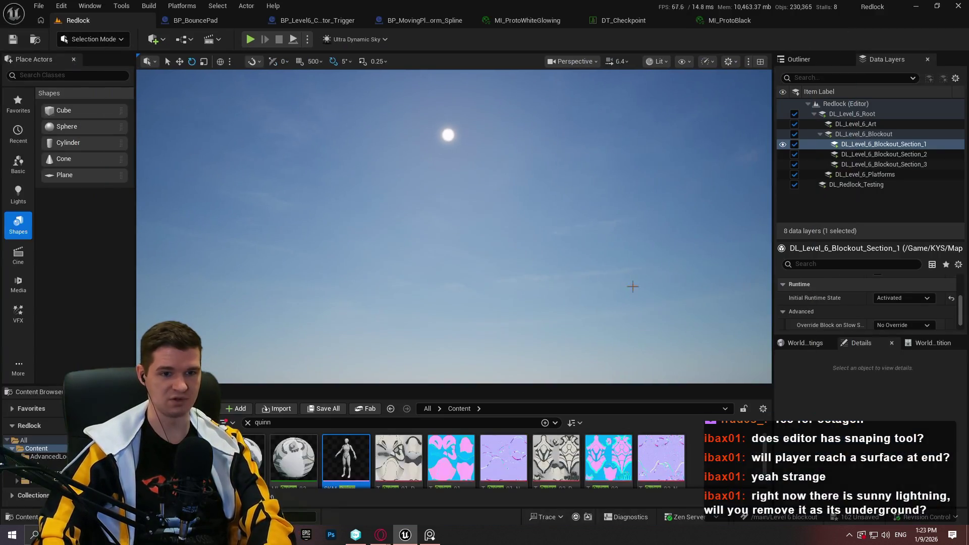
Select Ultra_Dynamic_Sky and set its Sky Mode to Space
click(554, 220)
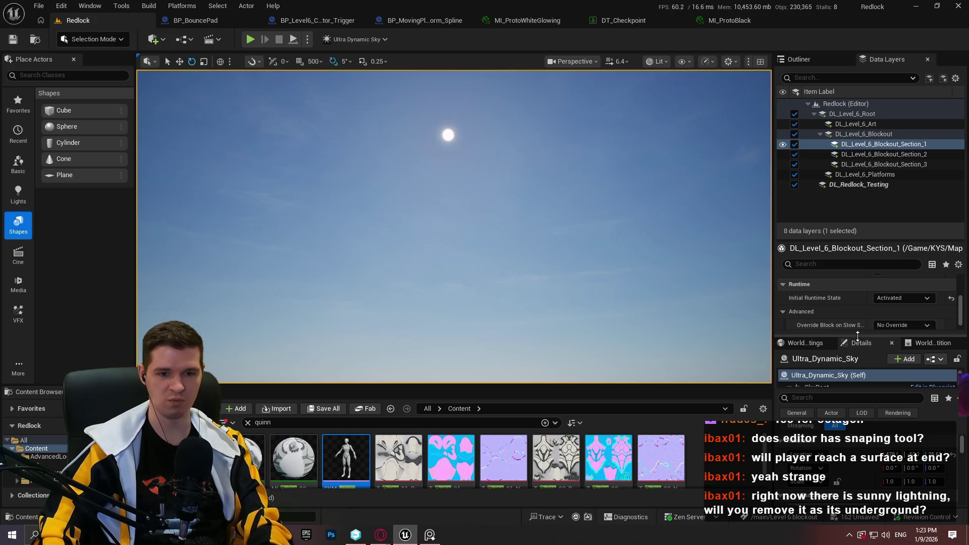
drag(868, 336, 855, 185)
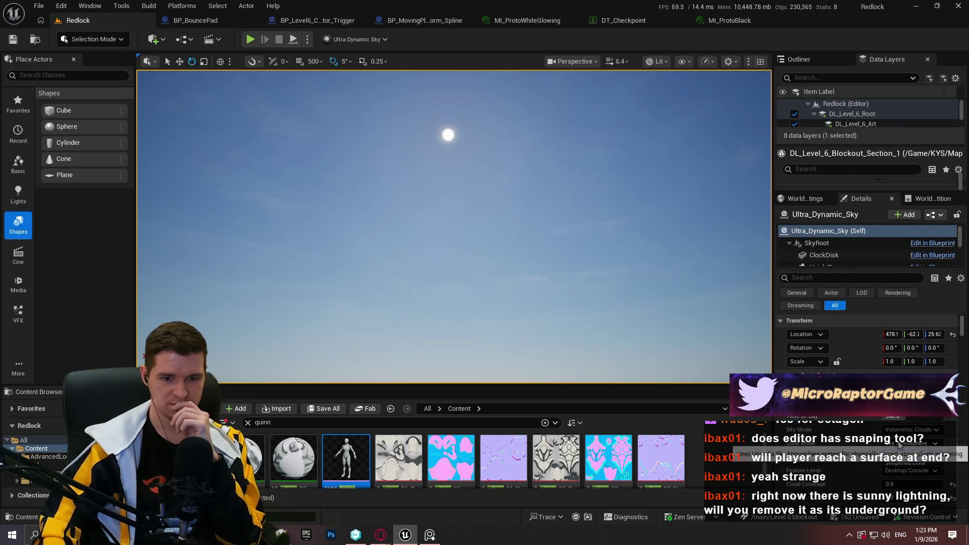
click(910, 430)
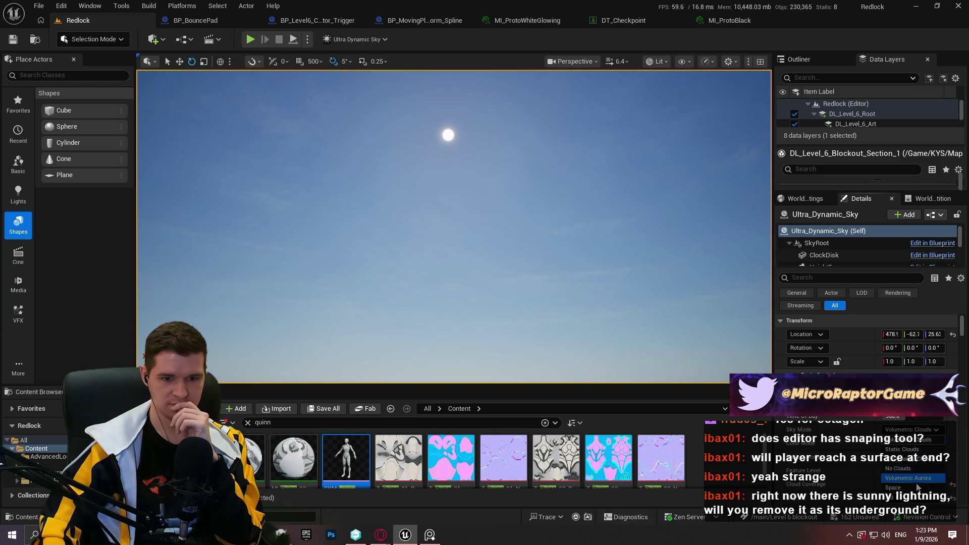
click(915, 483)
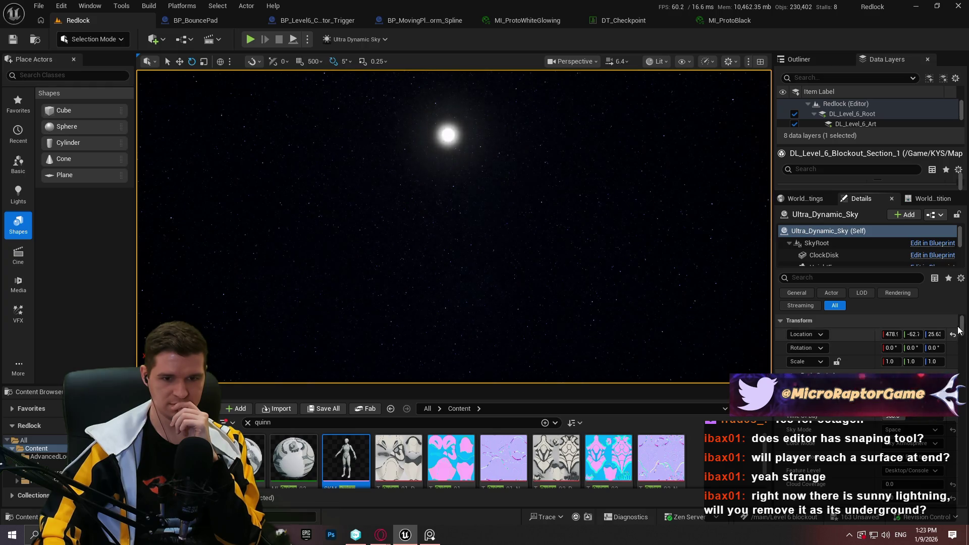
mouse_move(961, 337)
mouse_down()
mouse_move(958, 378)
mouse_move(958, 307)
mouse_up()
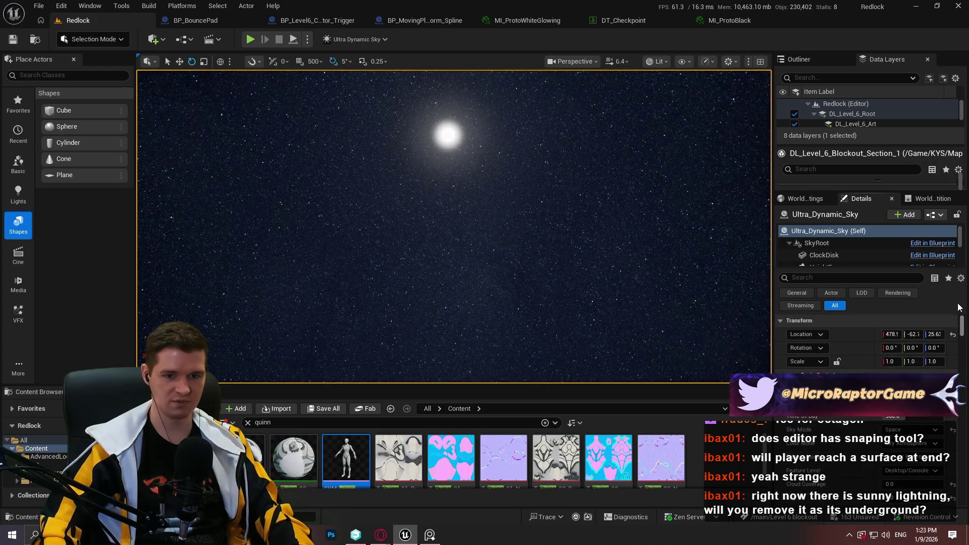
Filter the Details panel with 'sun' and scroll to the Sun settings
click(831, 278)
text(sun)
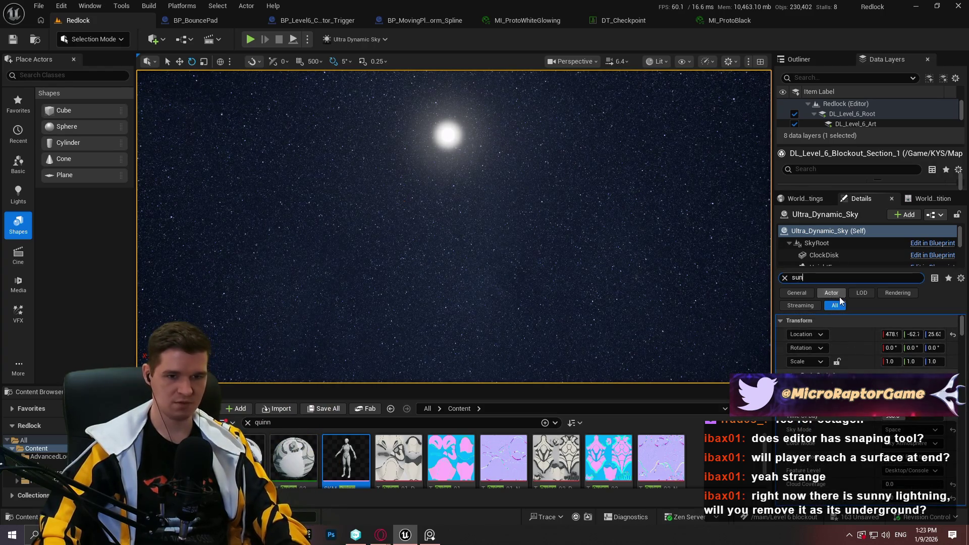
scroll(842, 424, down, 2)
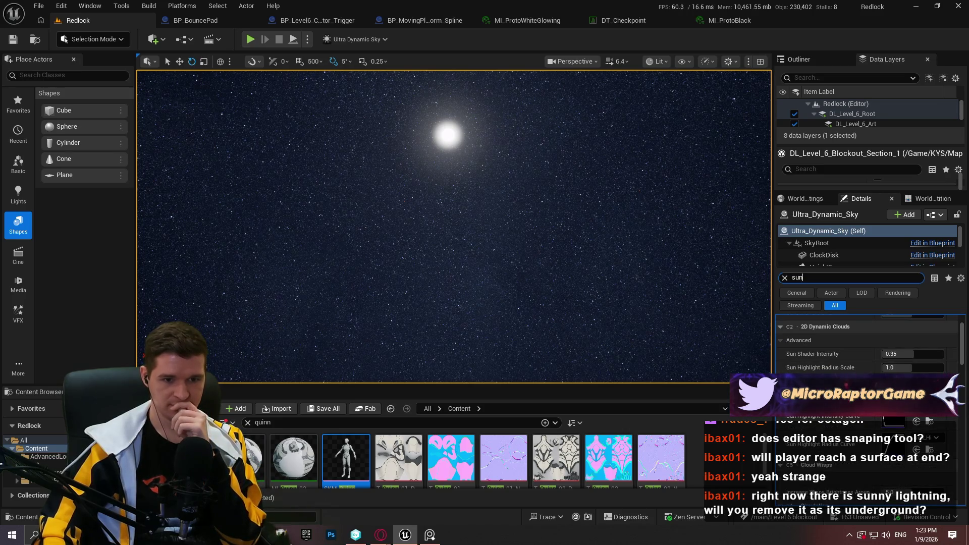
scroll(848, 411, down, 5)
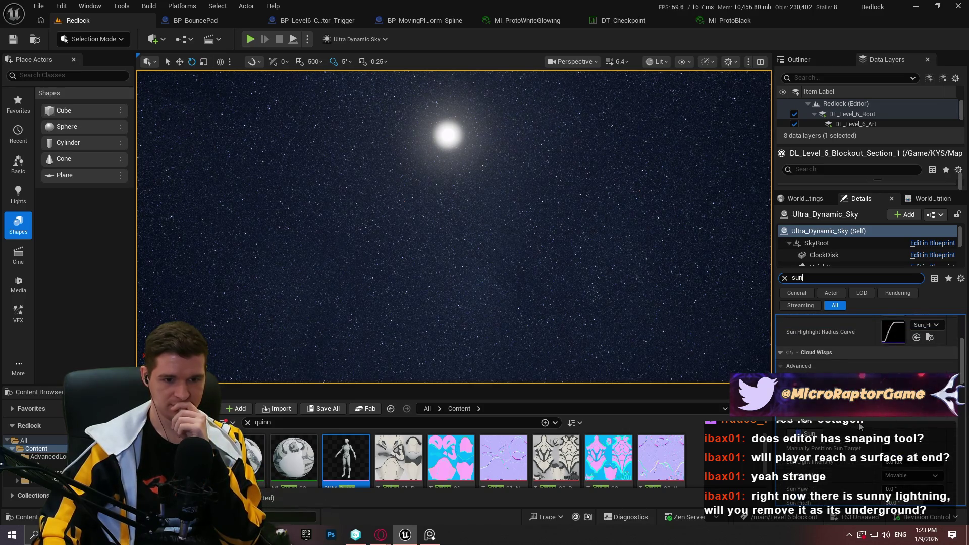
Set Sun Light Color to full red and Sun Scale to 30, then view fullscreen
click(899, 467)
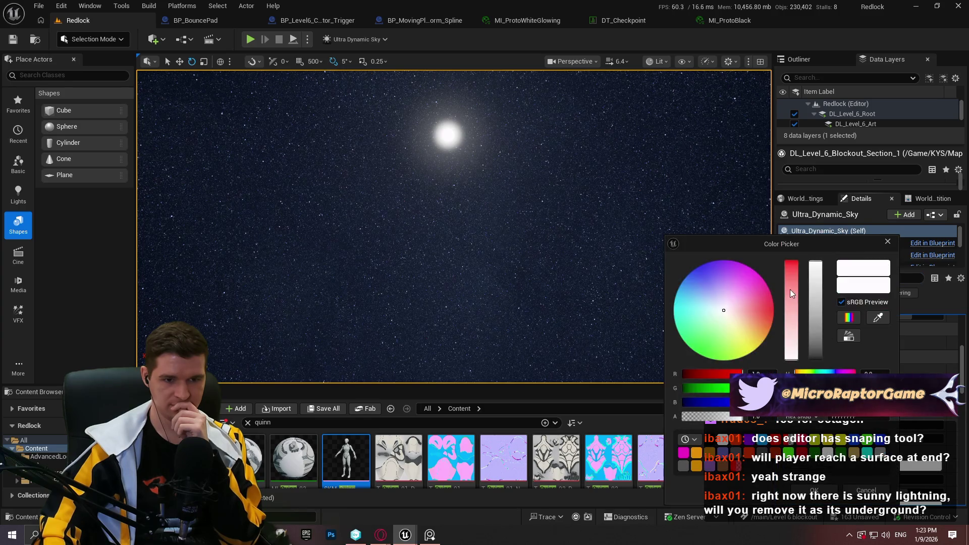
drag(791, 294, 791, 261)
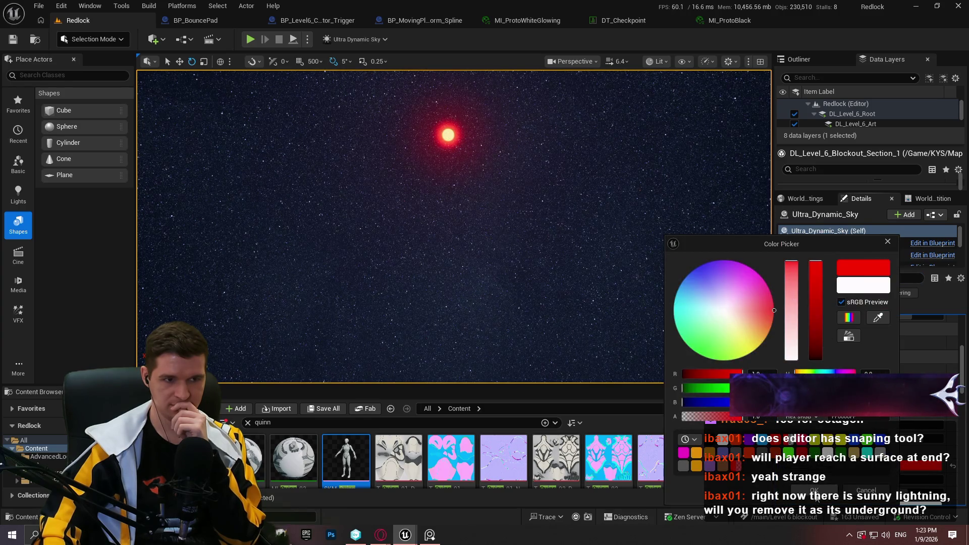
click(815, 492)
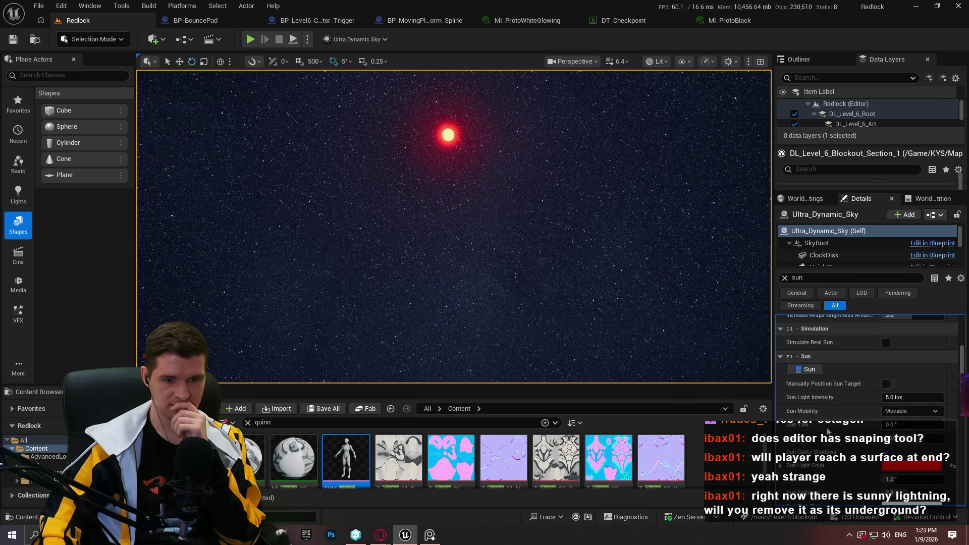
scroll(827, 429, down, 2)
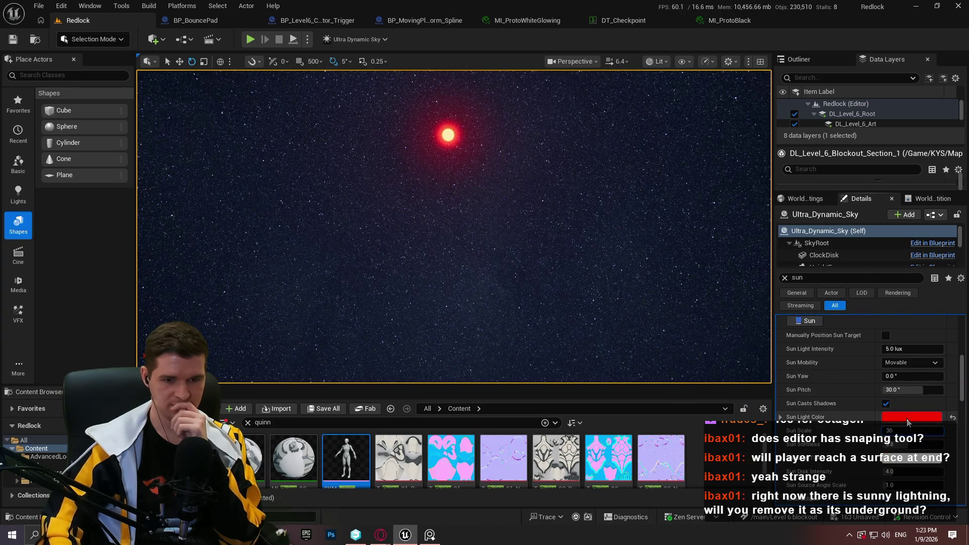
key(Return)
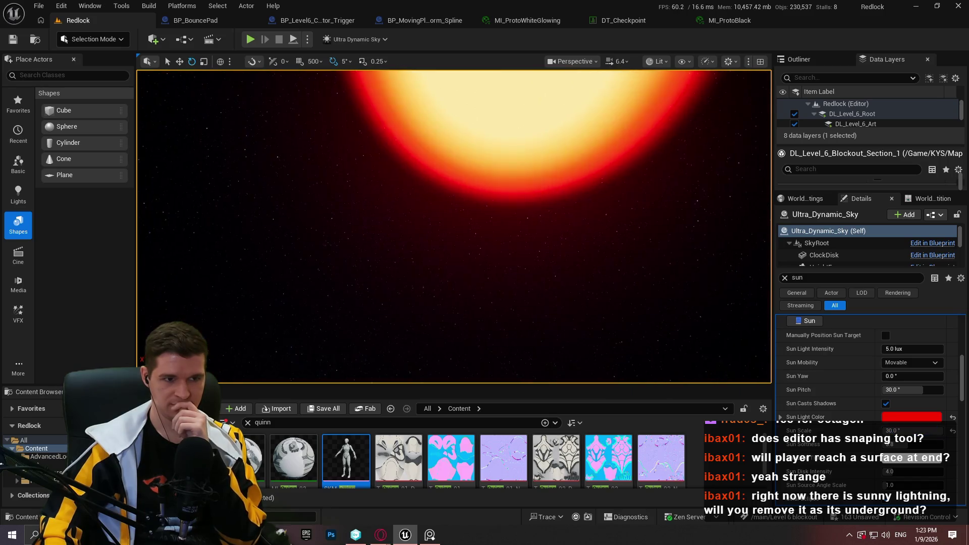
mouse_move(455, 227)
mouse_down()
mouse_move(364, 268)
mouse_move(641, 291)
mouse_move(650, 275)
mouse_move(649, 265)
mouse_move(479, 265)
mouse_move(323, 308)
mouse_up()
key(F11)
Fly around the red and yellow structure, tilt up toward the huge red sun, then exit immersive mode
scroll(356, 301, up, 2)
scroll(349, 303, up, 2)
drag(588, 281, 589, 282)
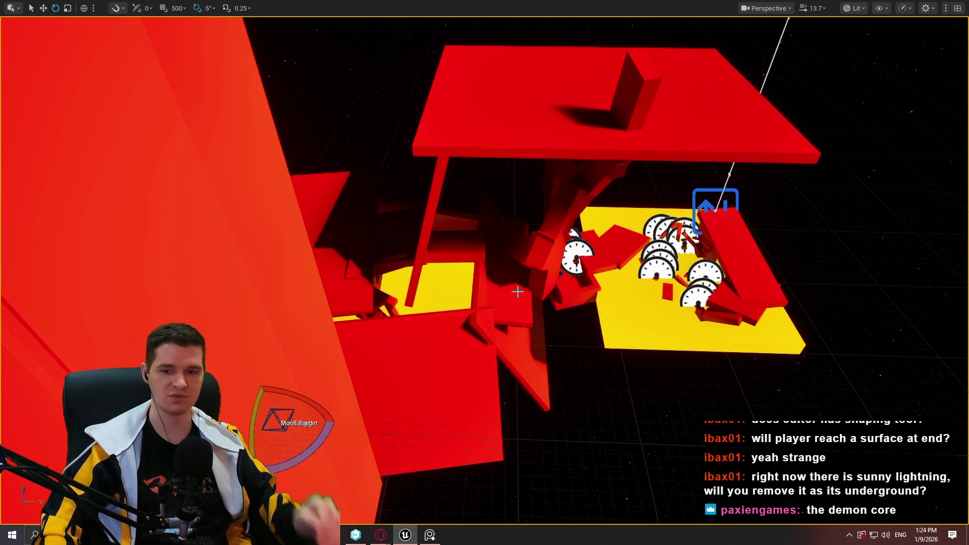
scroll(533, 260, up, 3)
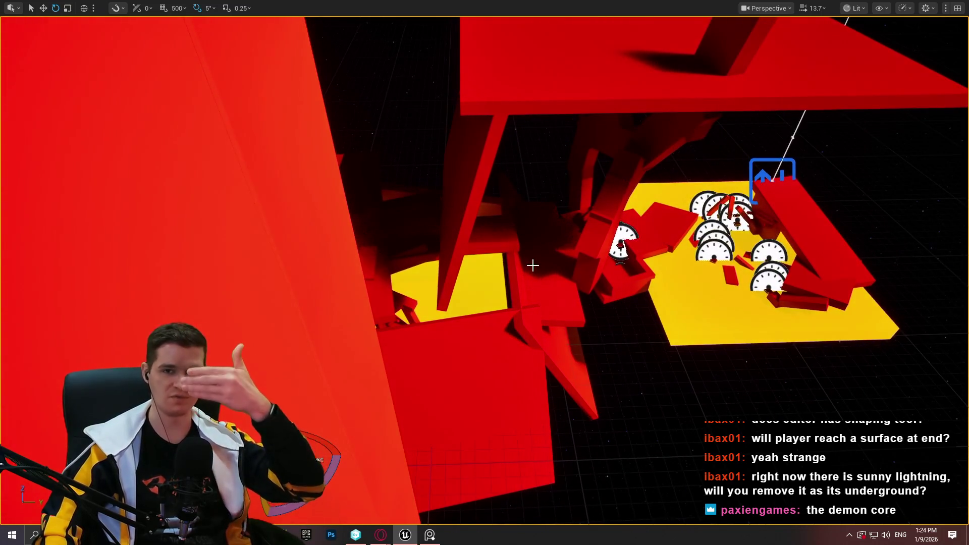
scroll(651, 277, down, 5)
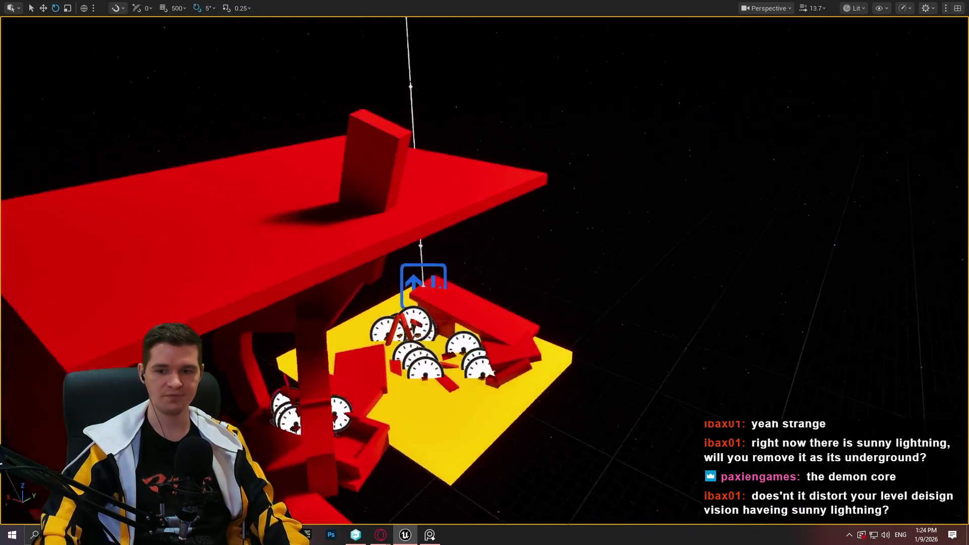
scroll(580, 278, up, 3)
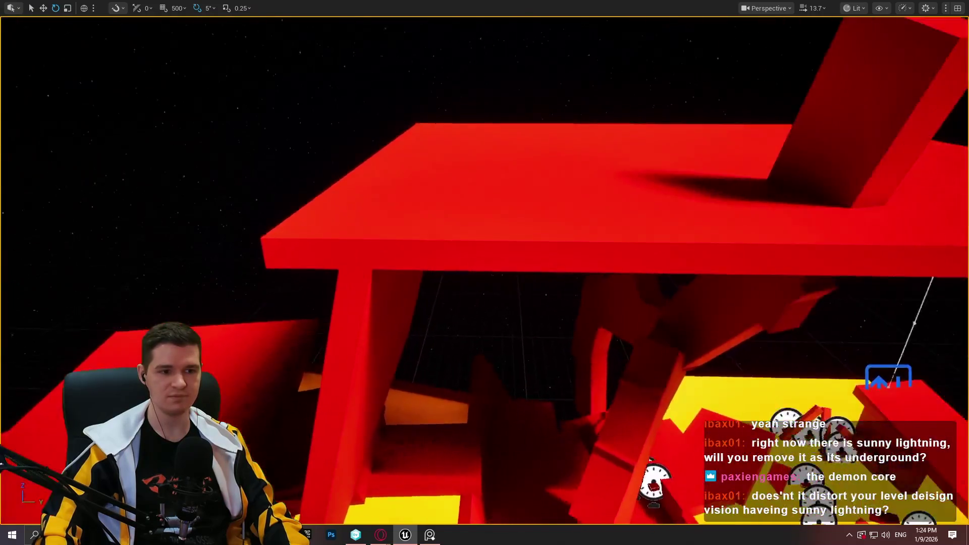
scroll(581, 278, down, 5)
scroll(581, 278, up, 4)
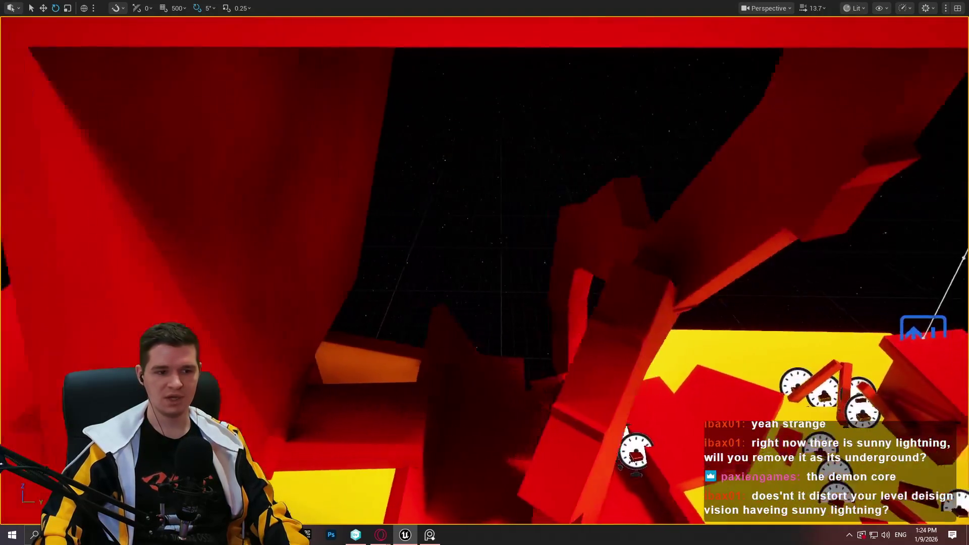
scroll(580, 277, down, 3)
scroll(580, 278, down, 5)
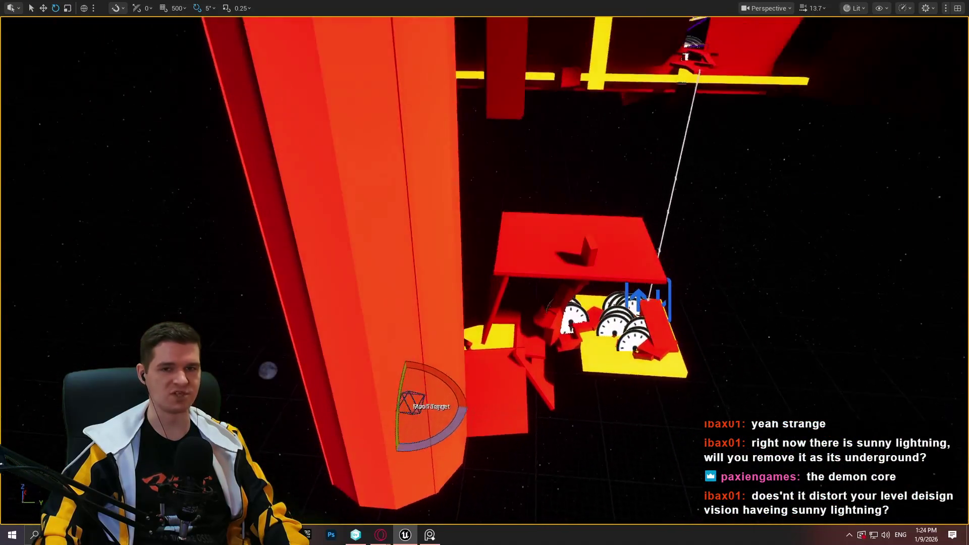
scroll(580, 278, up, 6)
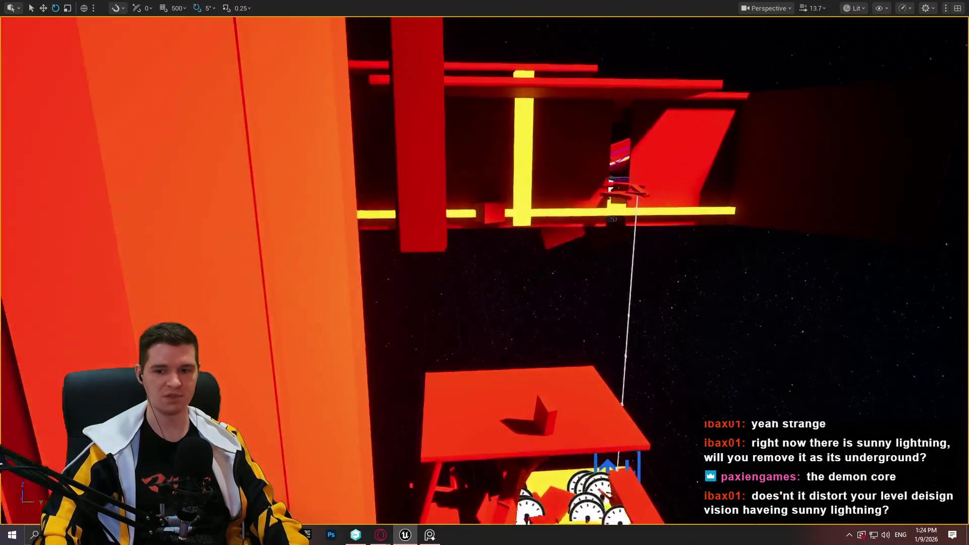
scroll(485, 273, down, 5)
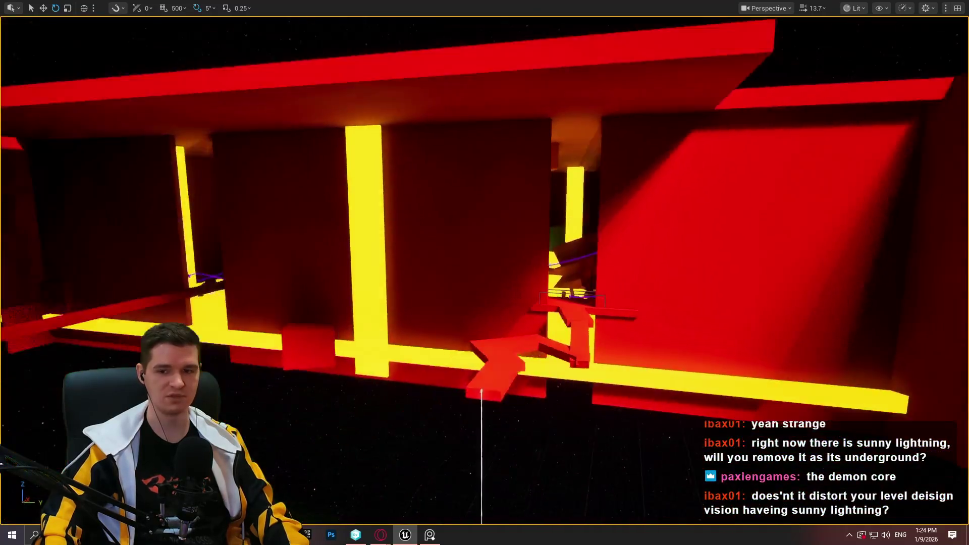
mouse_move(485, 273)
mouse_down()
mouse_move(485, 282)
mouse_move(474, 273)
mouse_move(485, 262)
mouse_move(494, 303)
mouse_move(555, 267)
mouse_move(625, 266)
mouse_up()
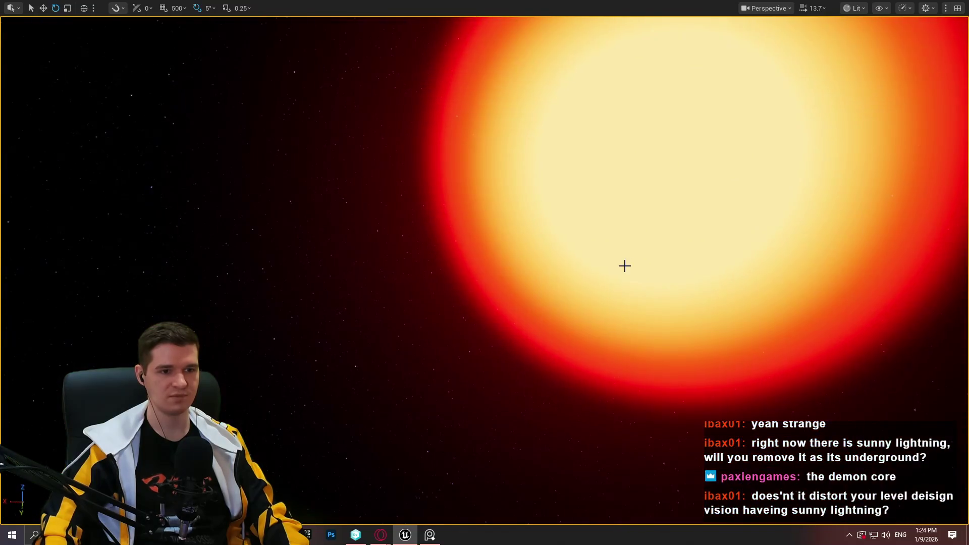
key(F11)
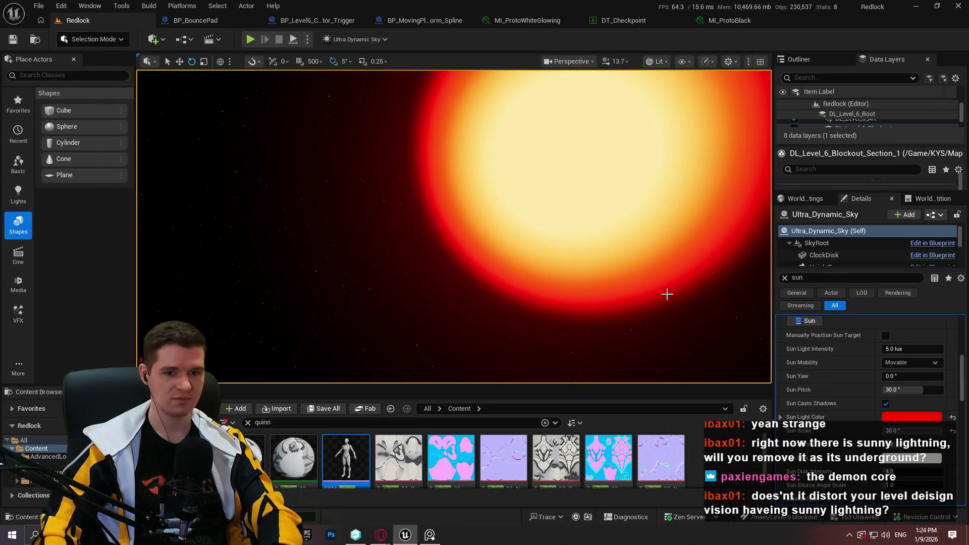
Reset Sun Light Color and Sun Scale to their defaults for a small white sun
click(953, 418)
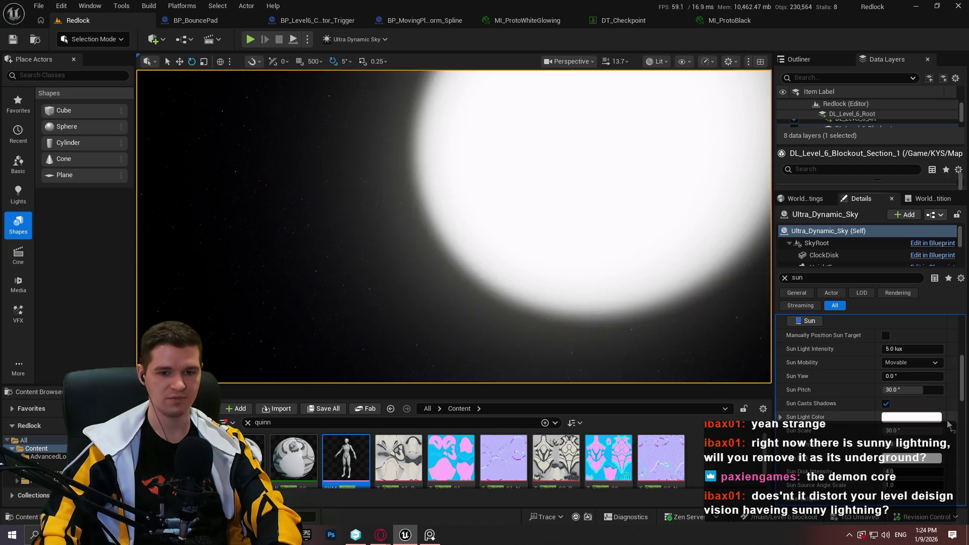
scroll(954, 397, down, 2)
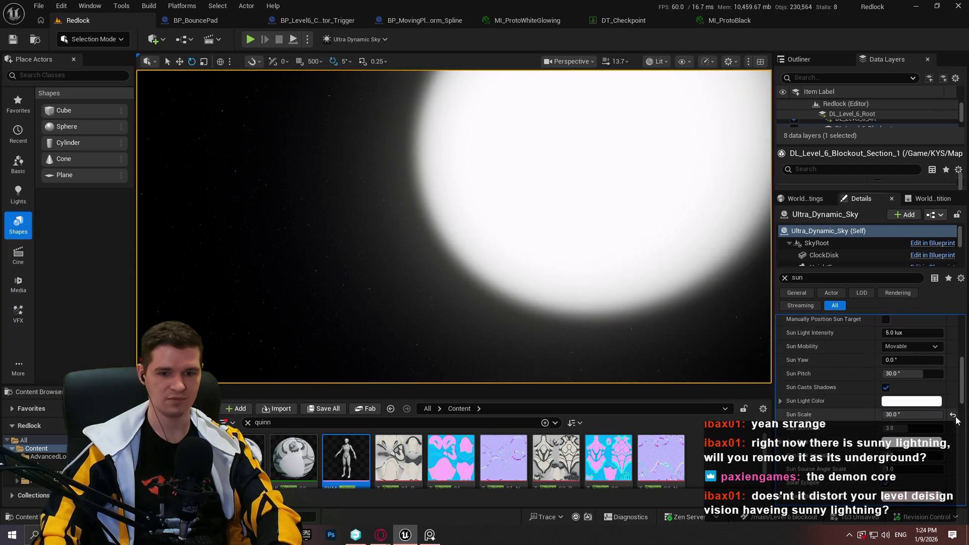
click(953, 415)
drag(960, 373, 963, 280)
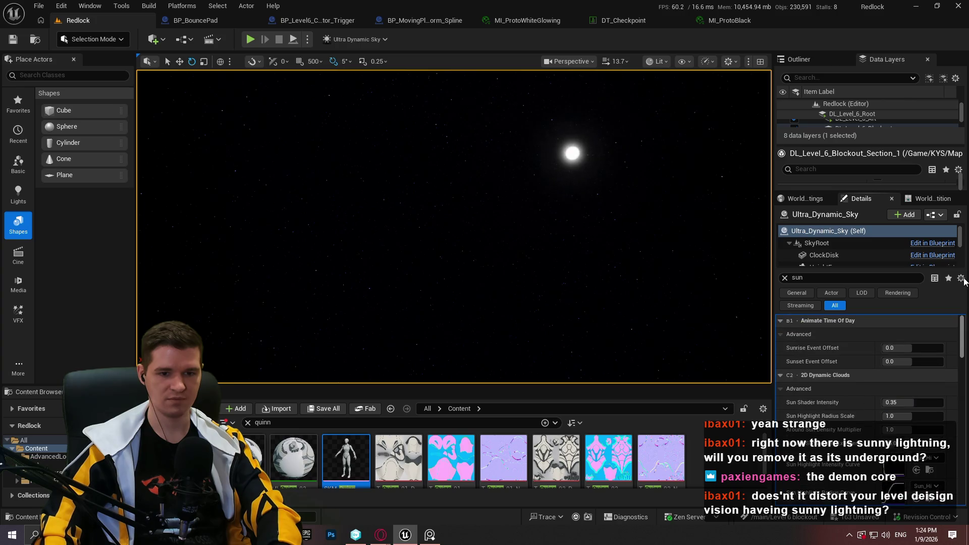
Clear the sun search filter and set Sky Mode back to Volumetric Clouds
click(785, 278)
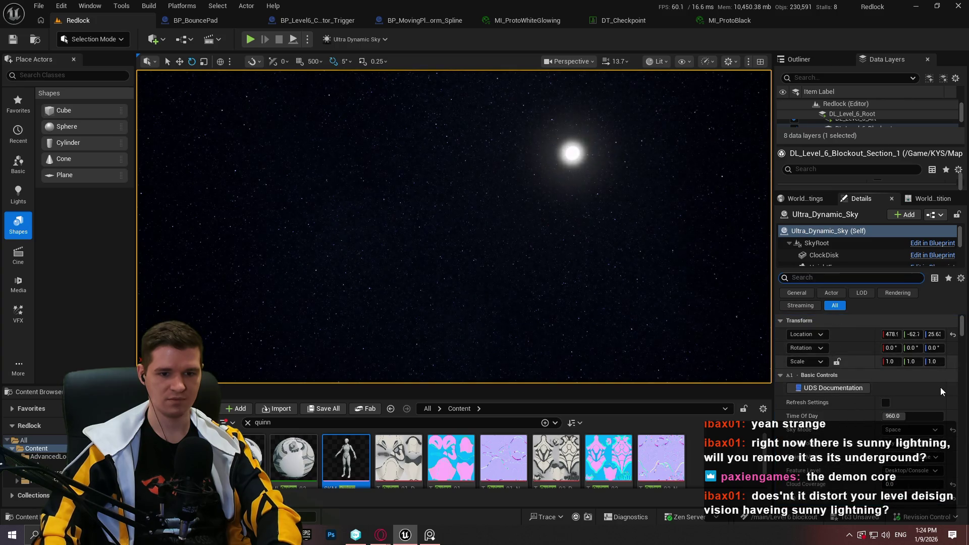
scroll(909, 384, down, 1)
click(916, 397)
click(920, 409)
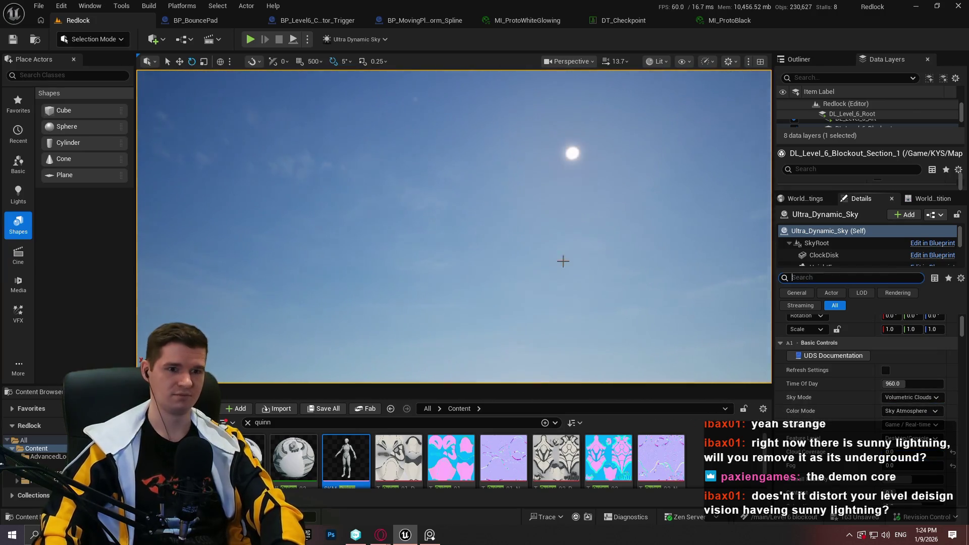
drag(562, 259, 562, 166)
key(F11)
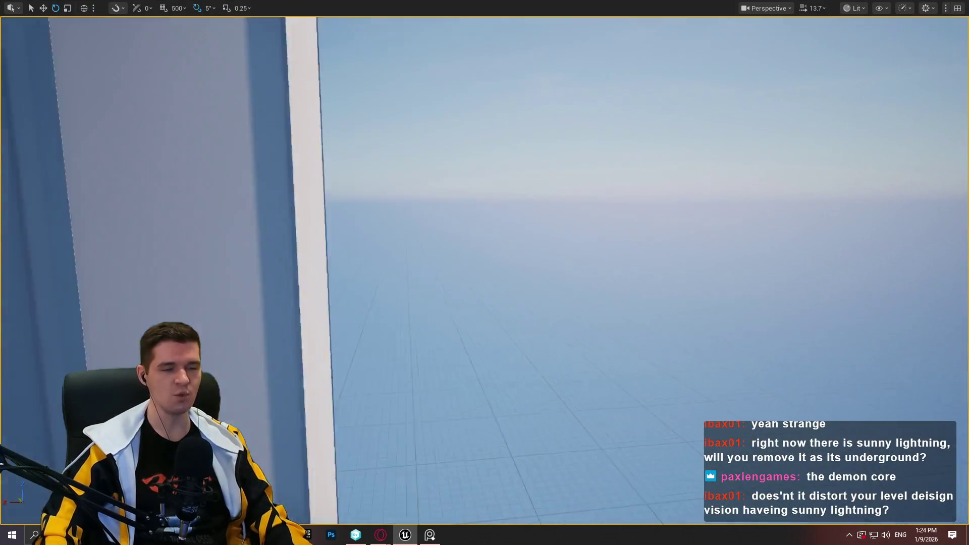
Look up the tall pillar under the daylight sky, then pull the sun image tab into its own Opera window
mouse_move(591, 262)
mouse_down()
mouse_move(591, 217)
mouse_move(591, 293)
mouse_move(581, 250)
mouse_move(580, 283)
mouse_move(591, 288)
mouse_move(596, 237)
mouse_move(605, 242)
mouse_up()
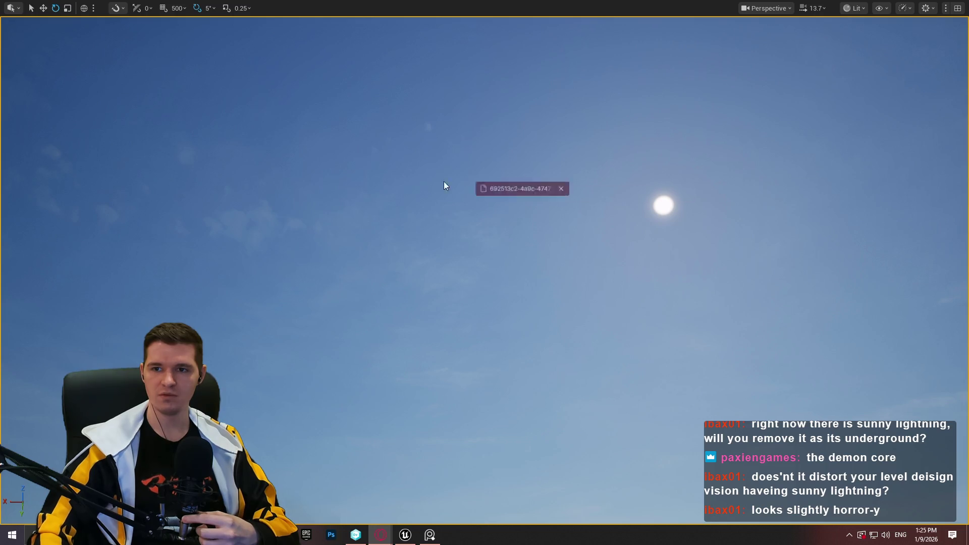
drag(444, 186, 444, 185)
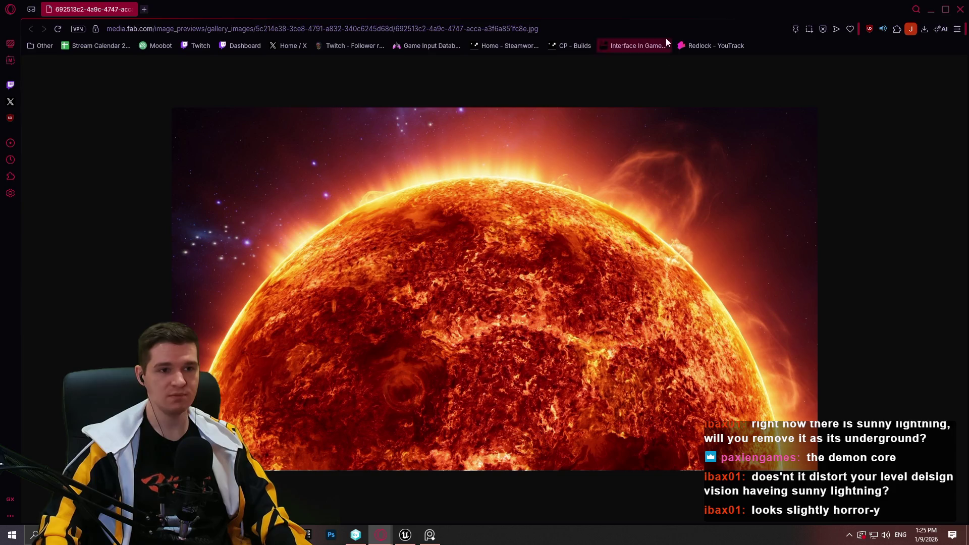
Maximize the Opera window showing the sun image, then close it
click(947, 10)
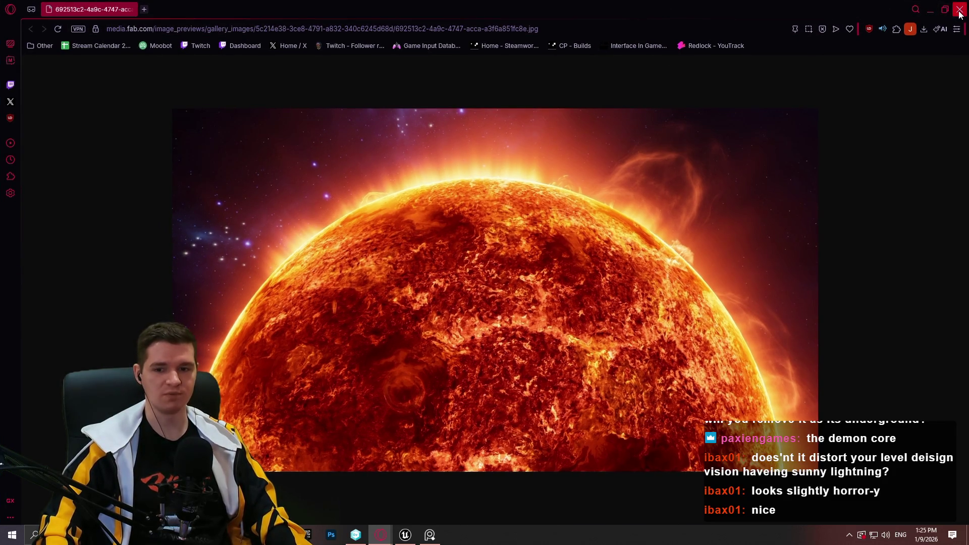
click(961, 11)
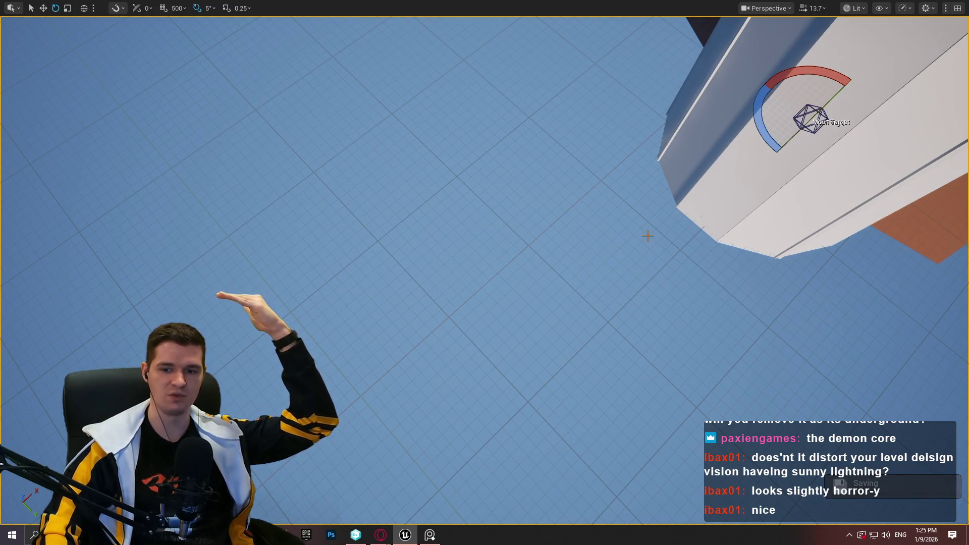
Orbit into the shaft and select the long diagonal beam plus the tall wall panel
drag(715, 167, 580, 181)
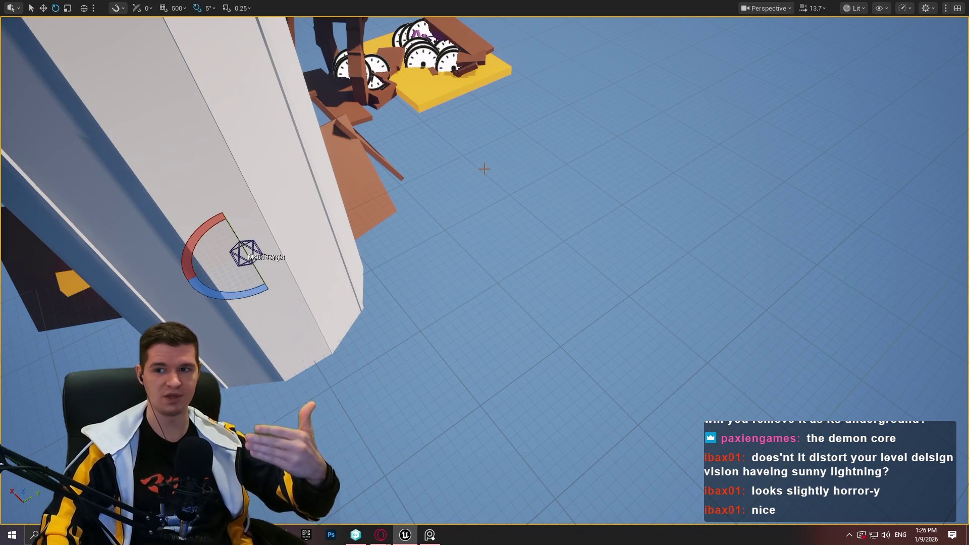
key(f)
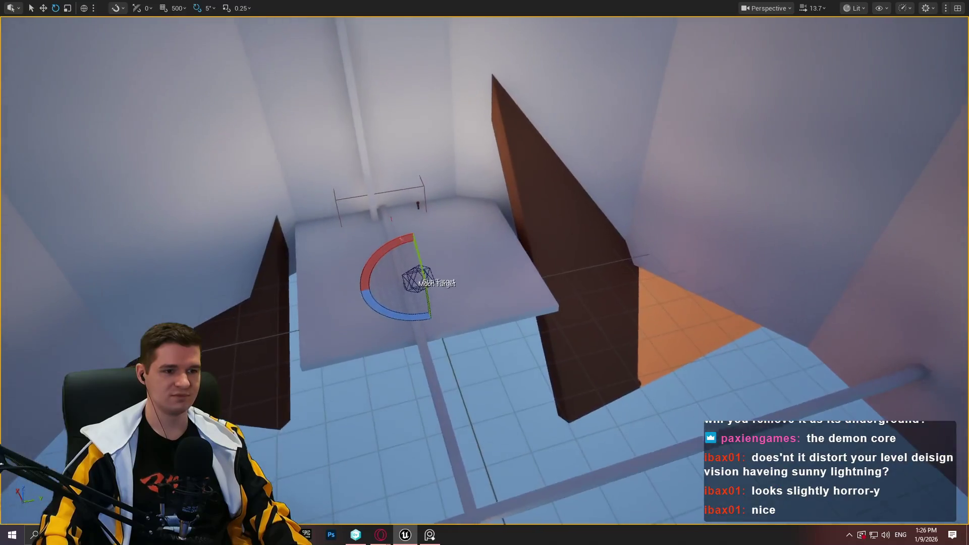
mouse_move(485, 272)
mouse_down()
mouse_move(273, 259)
mouse_move(249, 182)
mouse_move(265, 399)
mouse_move(574, 303)
mouse_up()
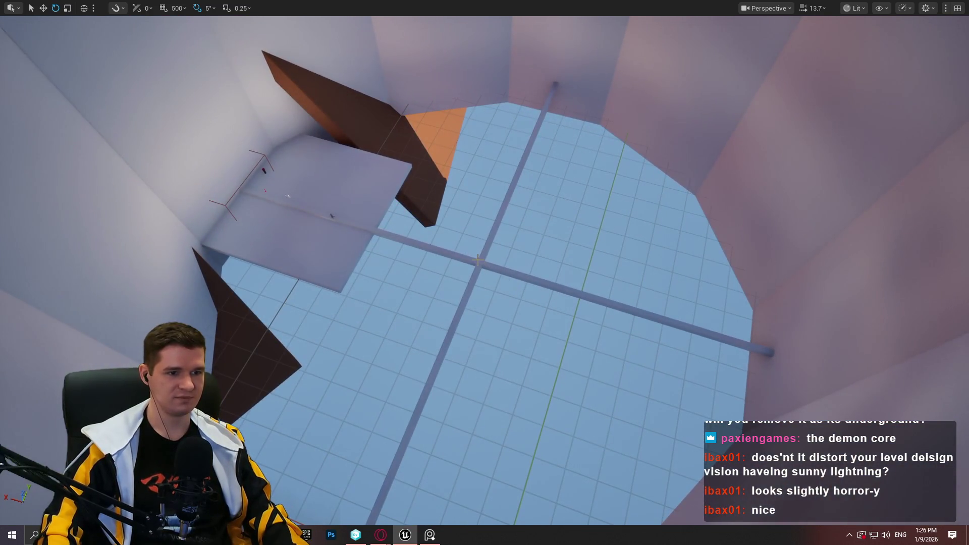
click(460, 261)
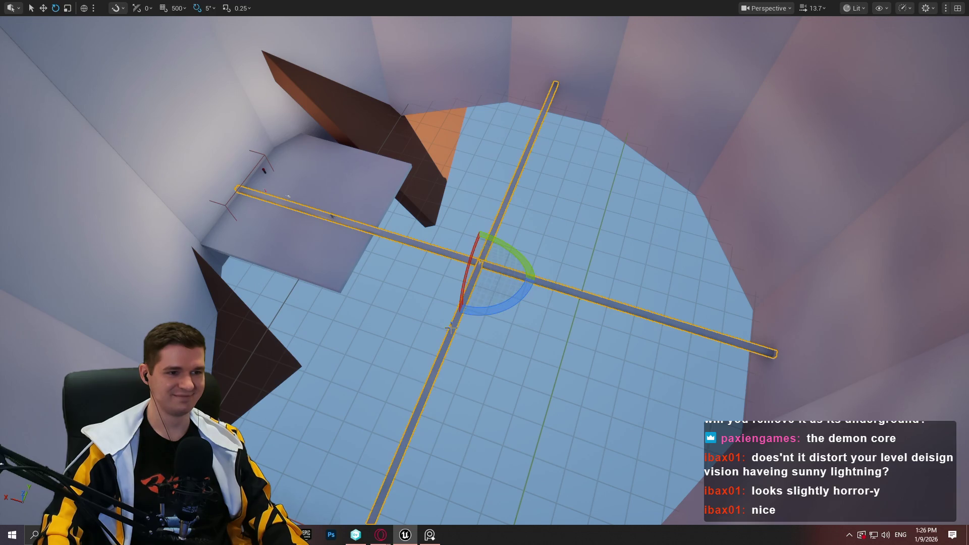
drag(483, 252, 482, 99)
ctrl+click(480, 100)
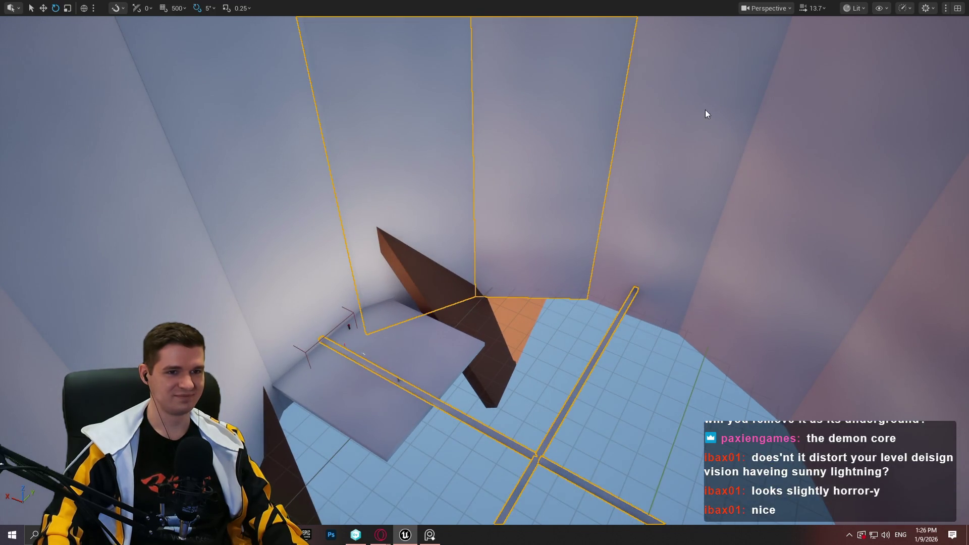
drag(539, 192, 539, 111)
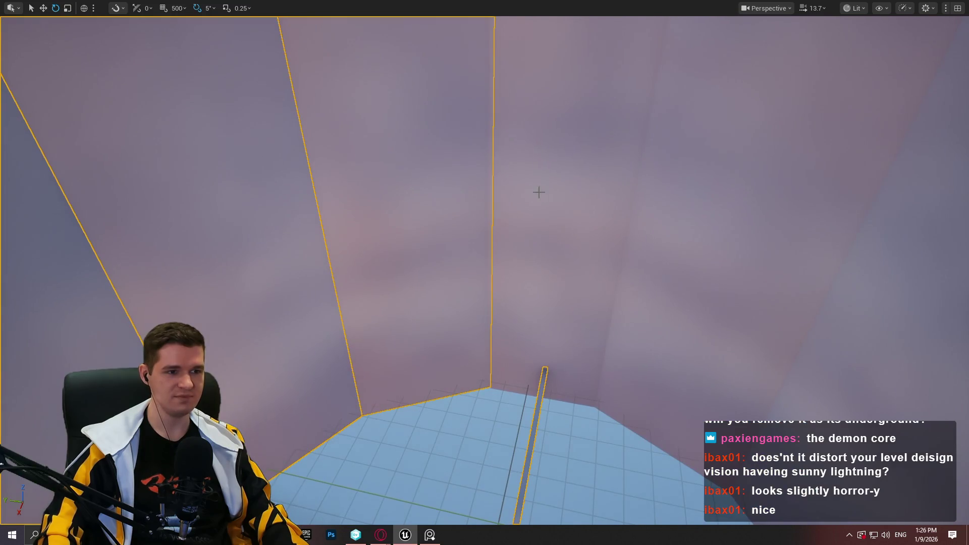
mouse_move(538, 191)
mouse_down()
mouse_move(539, 152)
mouse_move(325, 238)
mouse_move(552, 223)
mouse_move(426, 272)
mouse_up()
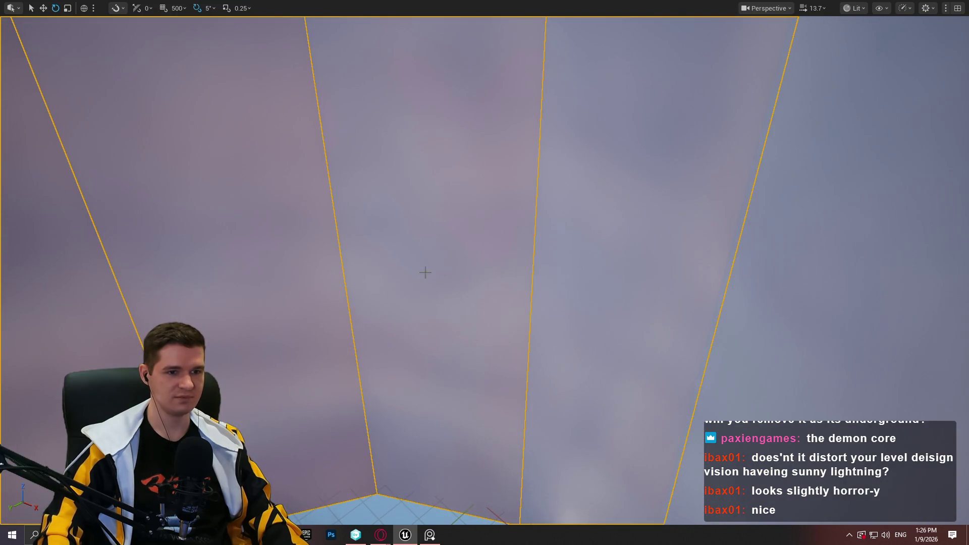
Delete and restore the selected wall panels, then frame them and look up the shaft wall
key(Delete)
key(ctrl+z)
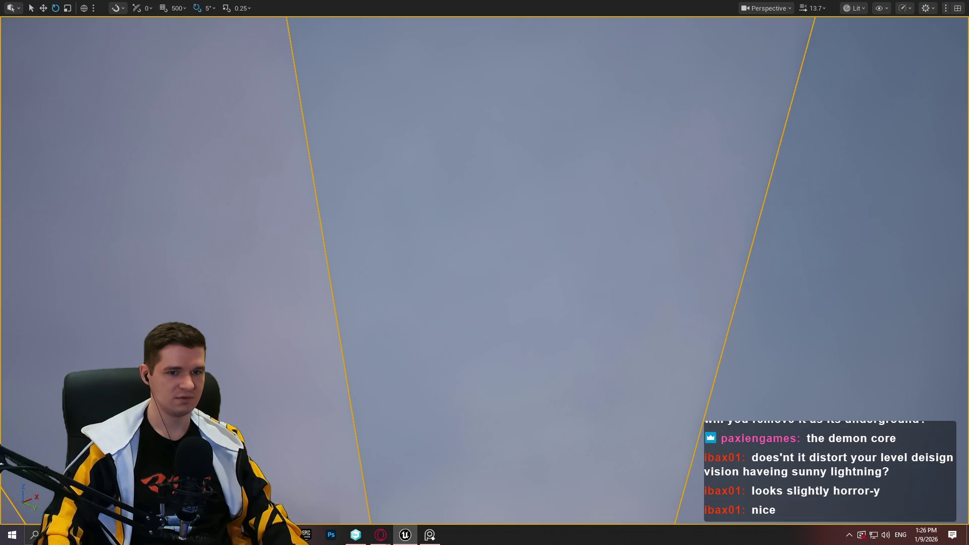
key(f)
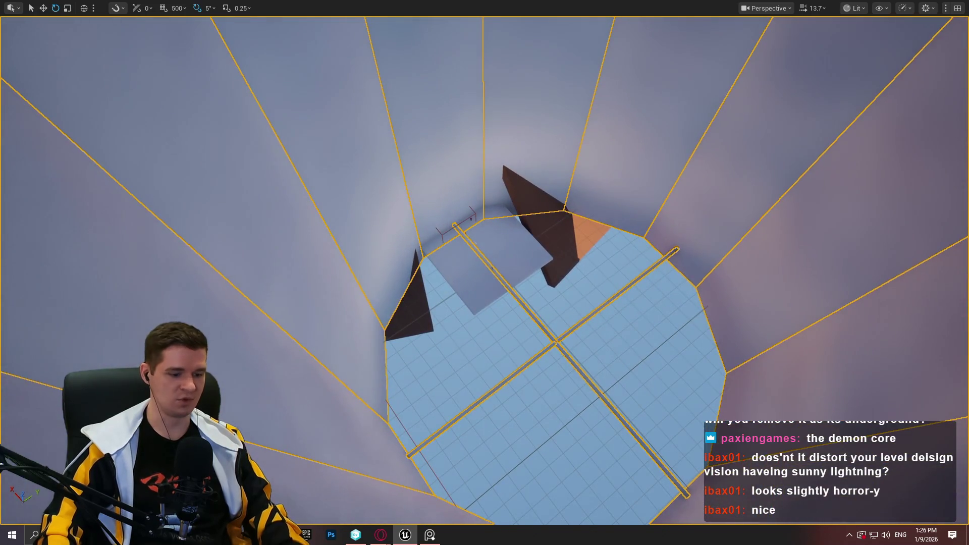
drag(389, 327, 374, 252)
Fly beneath the shaft, slide the selection sideways along X, then exit immersive mode
scroll(484, 272, up, 5)
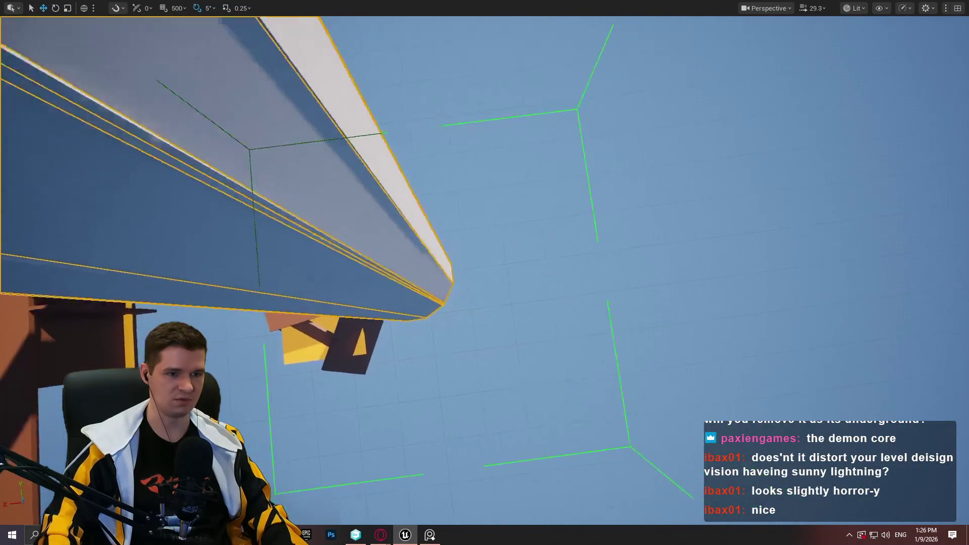
scroll(484, 272, up, 3)
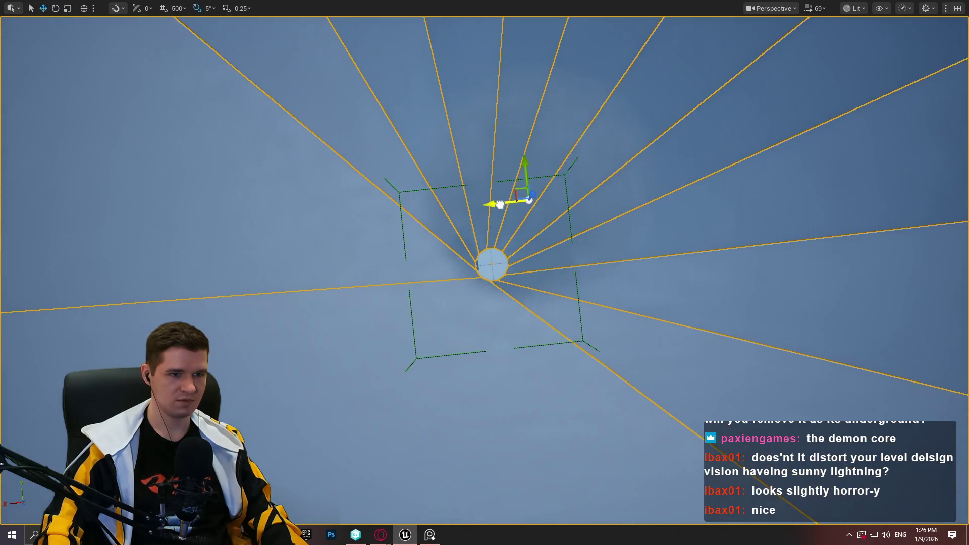
mouse_move(500, 204)
mouse_down()
mouse_move(606, 212)
mouse_move(514, 216)
mouse_move(838, 182)
mouse_up()
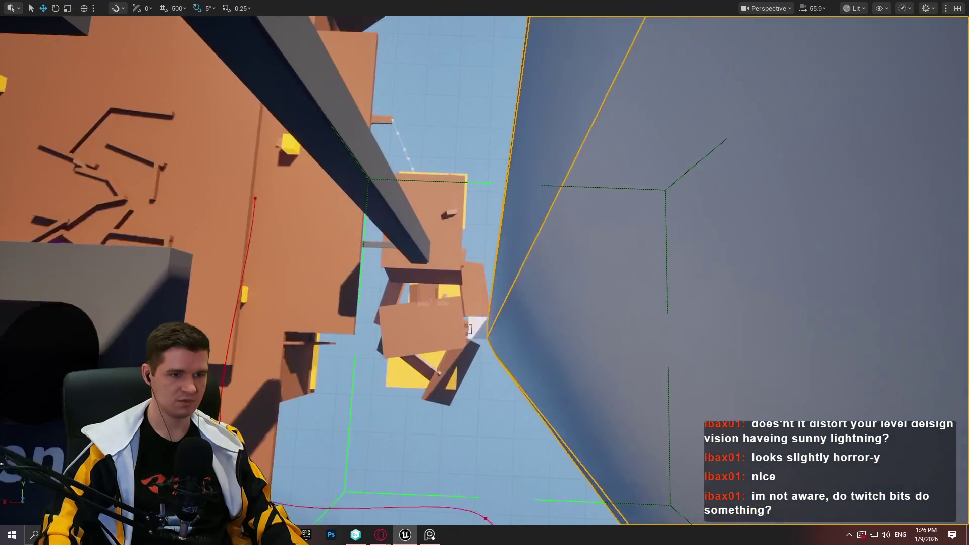
scroll(484, 272, down, 3)
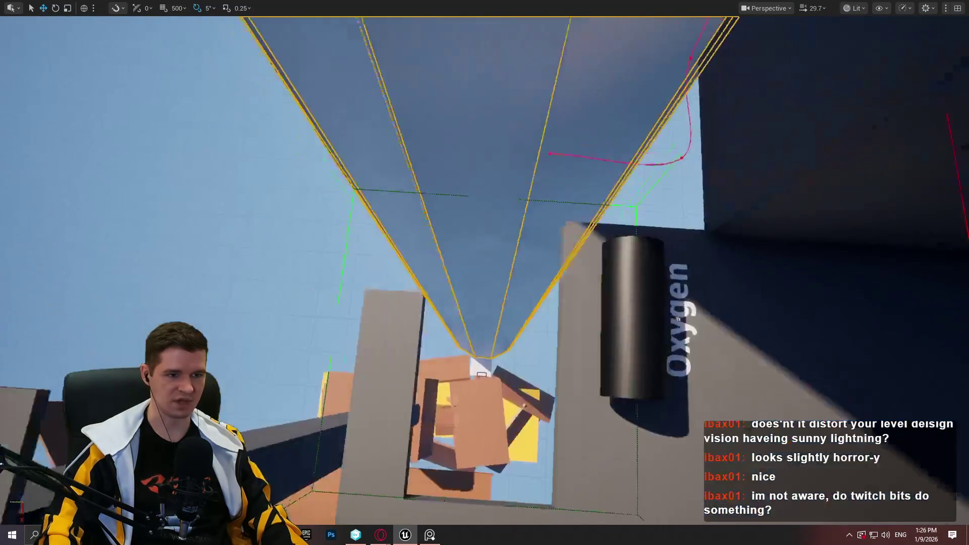
scroll(485, 273, down, 3)
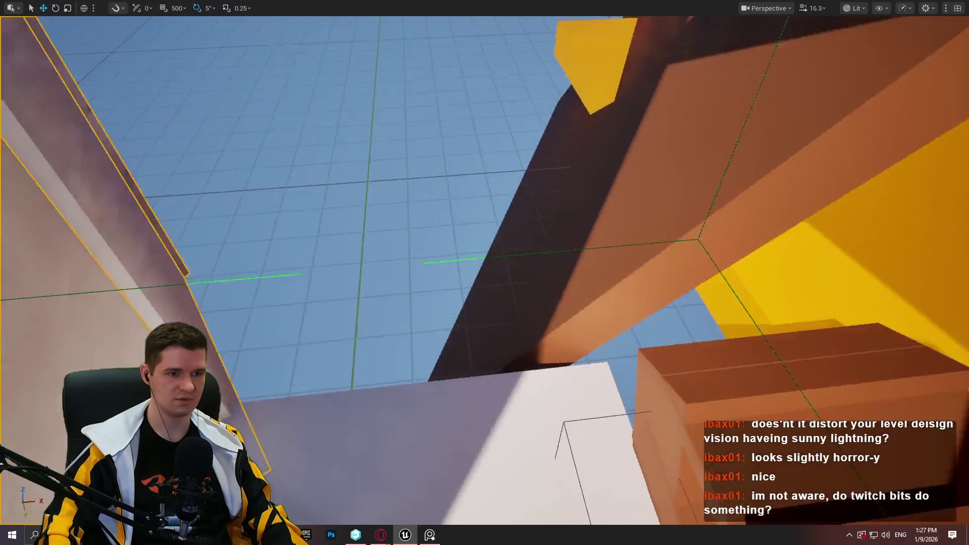
drag(618, 188, 618, 187)
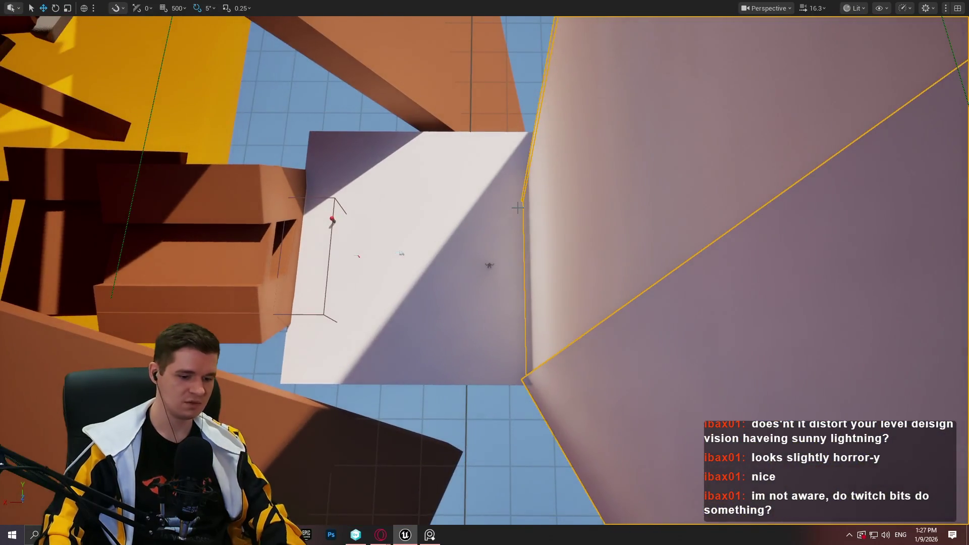
key(F11)
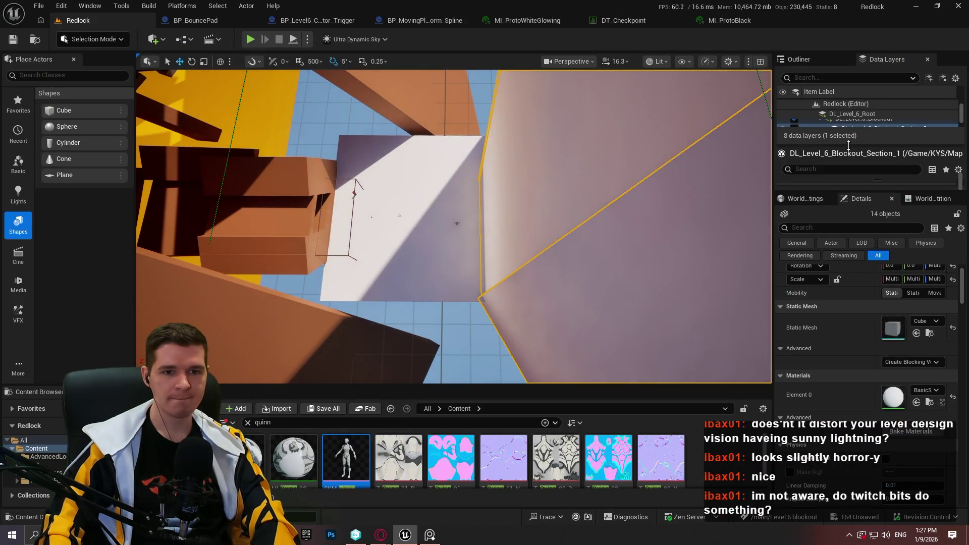
Enlarge the Data Layers list and select the DL_Level_6_Blockout layer
drag(848, 145, 847, 311)
drag(854, 197, 853, 163)
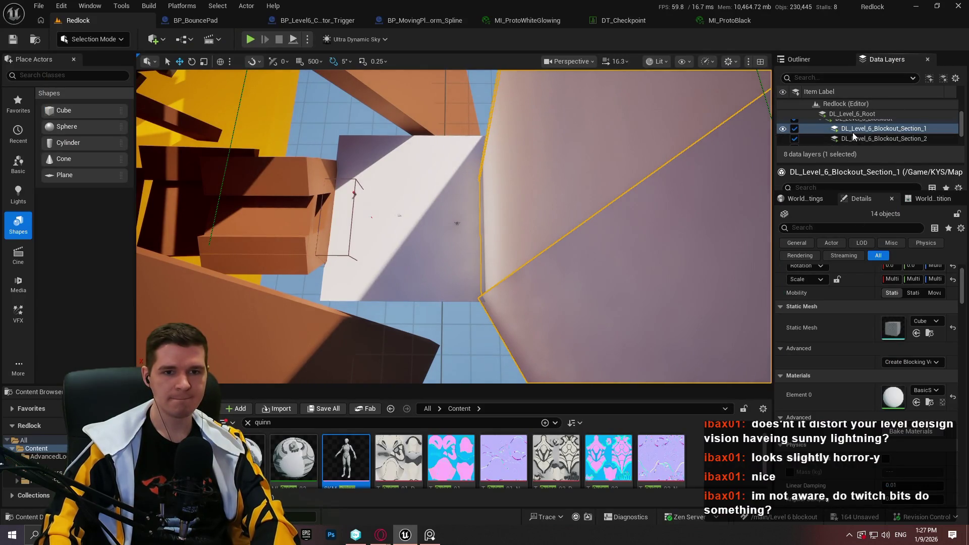
scroll(852, 132, up, 1)
right_click(872, 122)
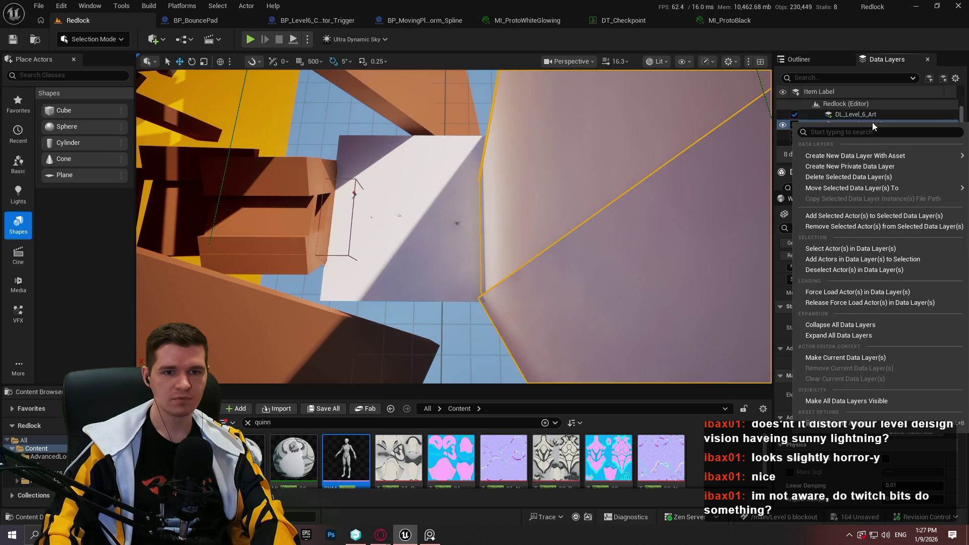
click(871, 123)
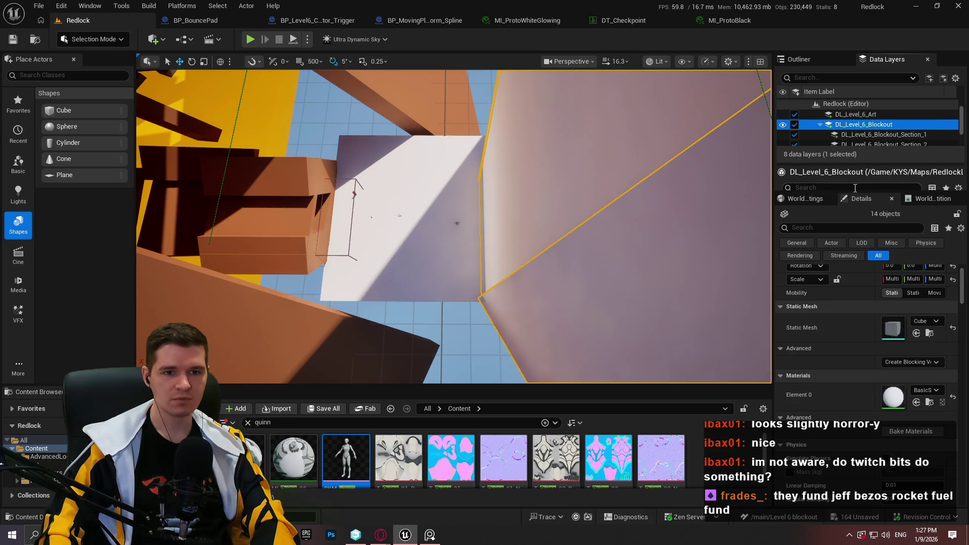
Resize the list, then choose Create New Data Layer With Asset from the empty-space menu
drag(847, 194, 830, 384)
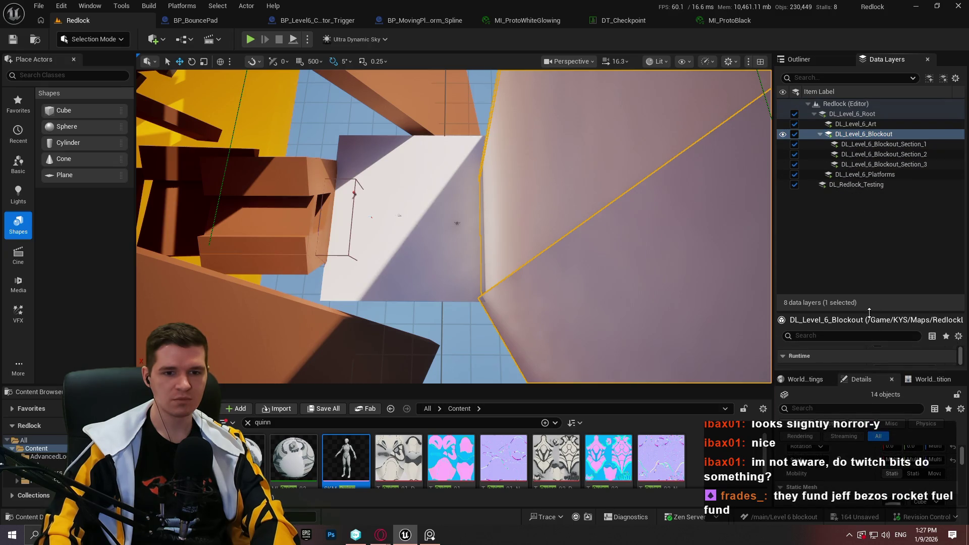
drag(869, 313, 868, 228)
right_click(846, 200)
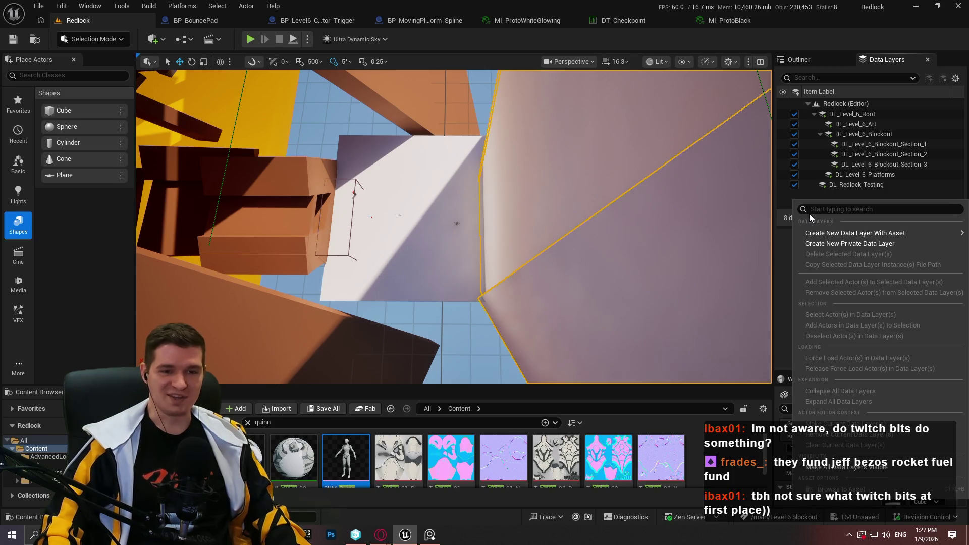
mouse_move(847, 228)
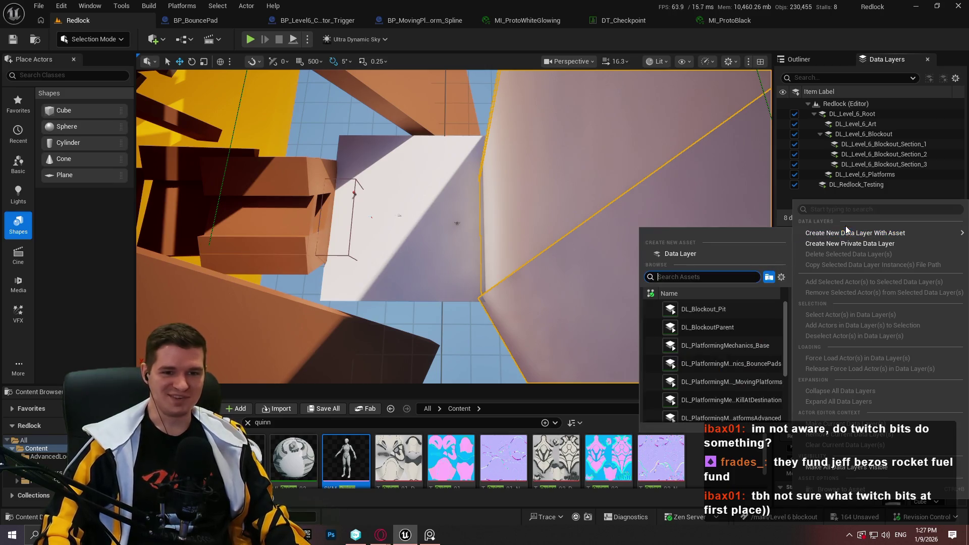
click(699, 250)
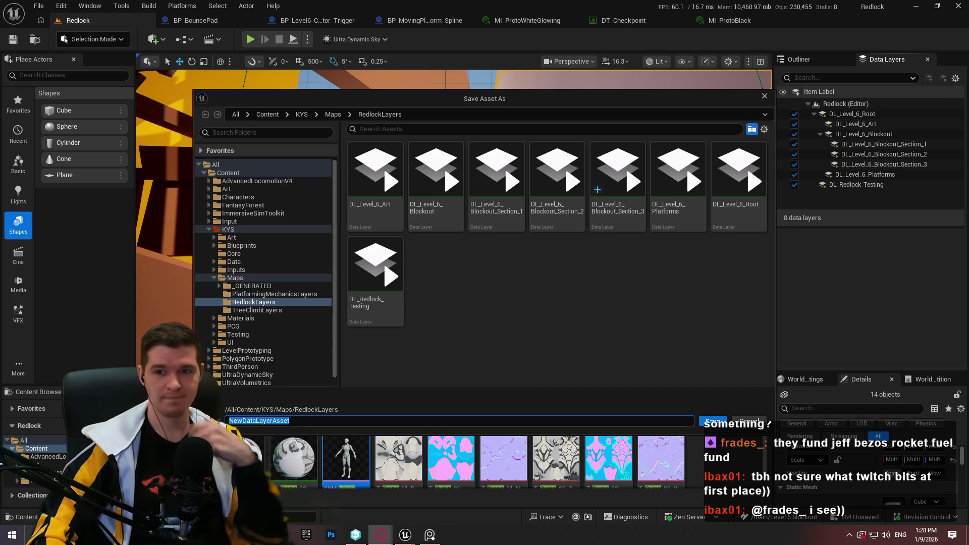
Copy the DL_Level_6_Blockout_Section_3 name into the Save Asset As field and select the text after DL_
click(573, 355)
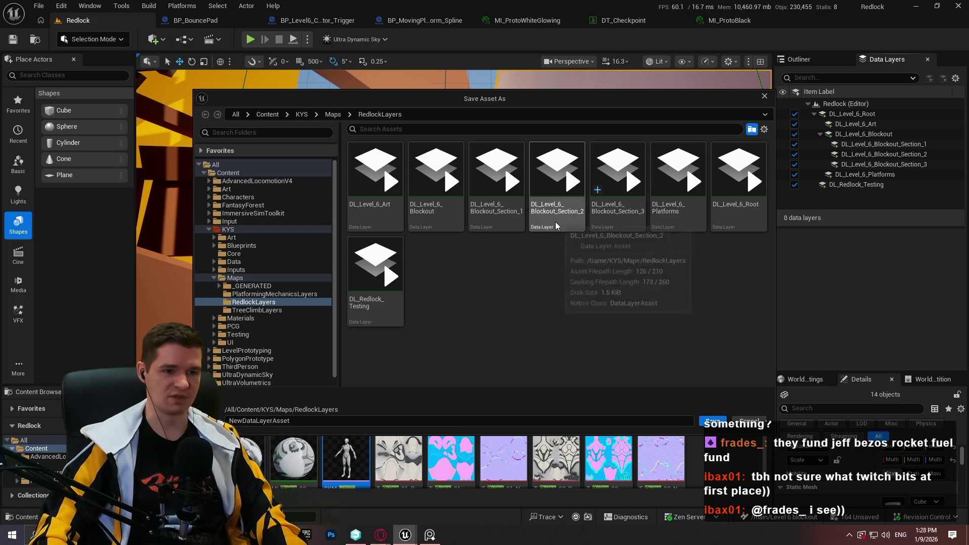
click(617, 202)
click(287, 427)
click(266, 423)
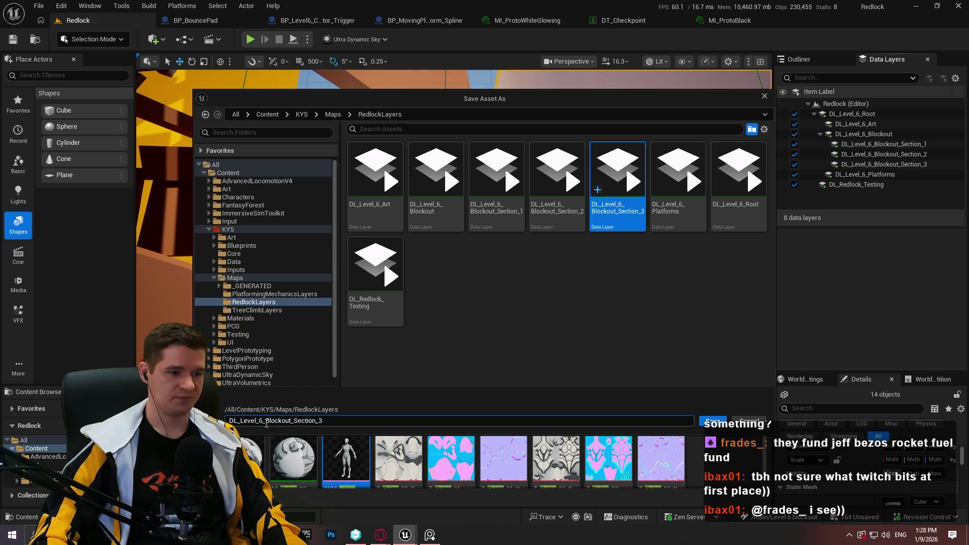
drag(241, 421, 493, 426)
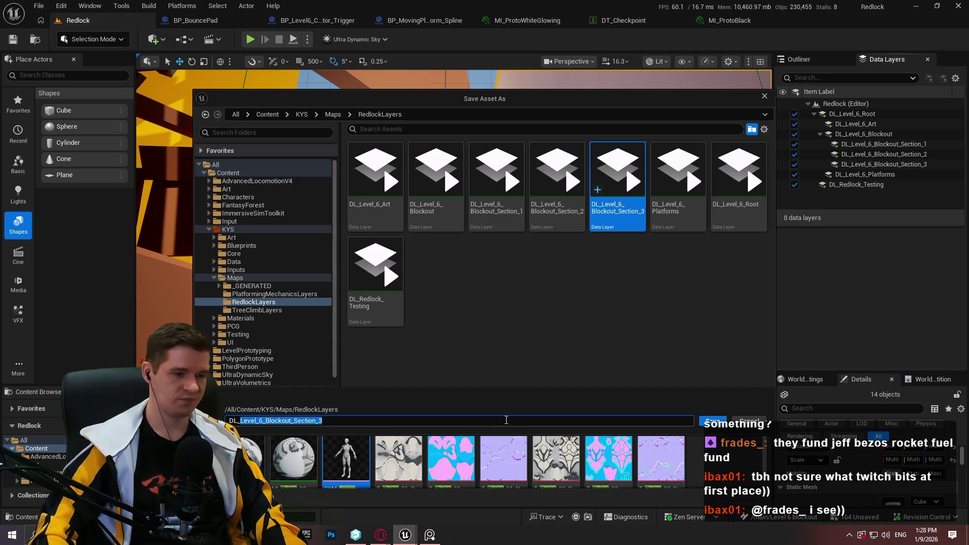